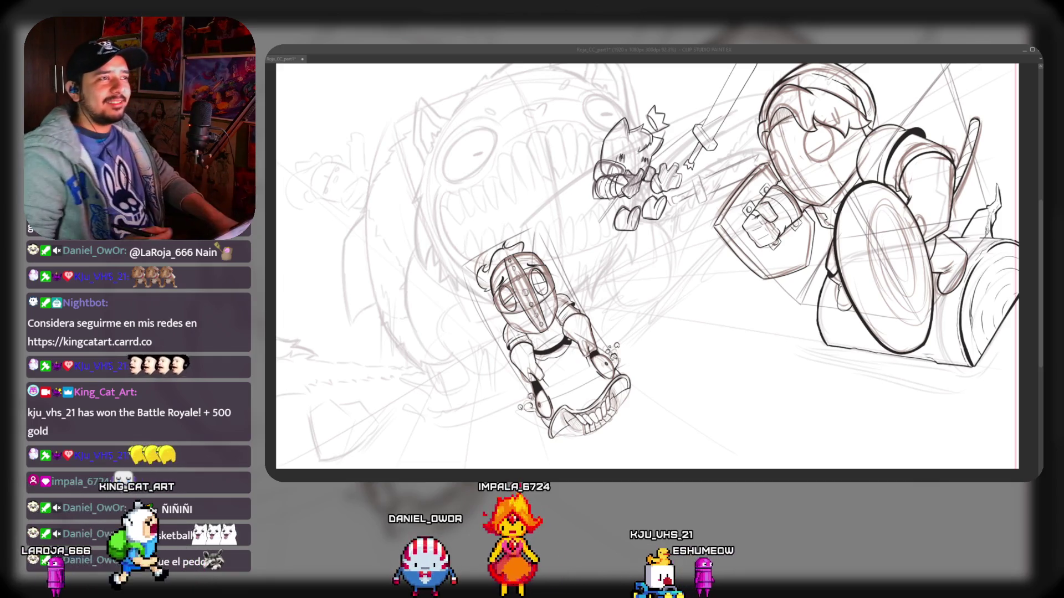
Ink a short black curve over the sketch at the top of the monster's head
{"action": "left_click_drag", "start_coordinate": [547, 135], "coordinate": [558, 128]}
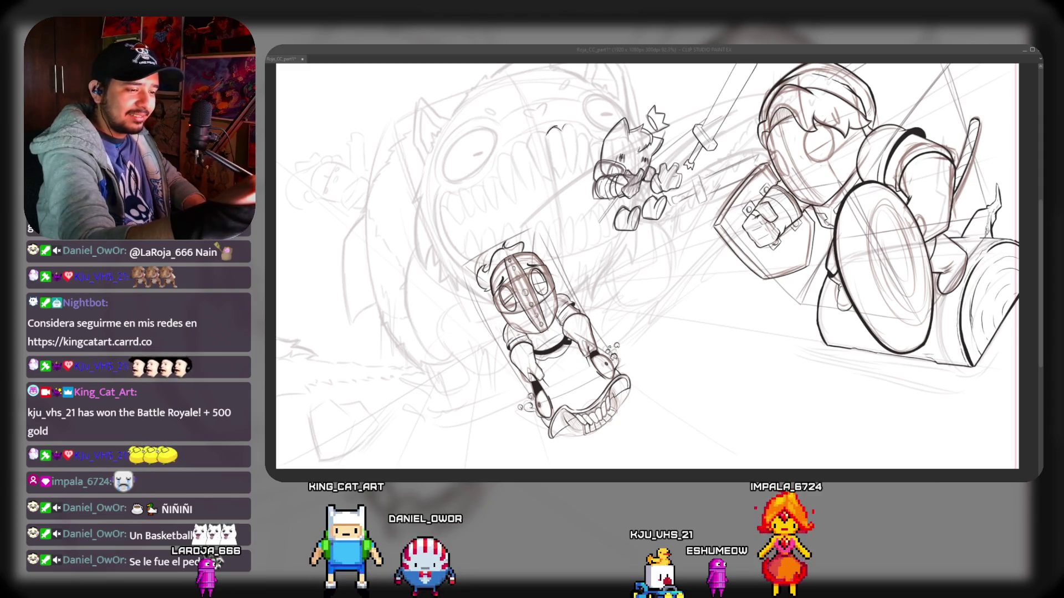
Continue the monster's head outline downward in black ink from the top curve
{"action": "left_click_drag", "start_coordinate": [547, 133], "coordinate": [554, 156]}
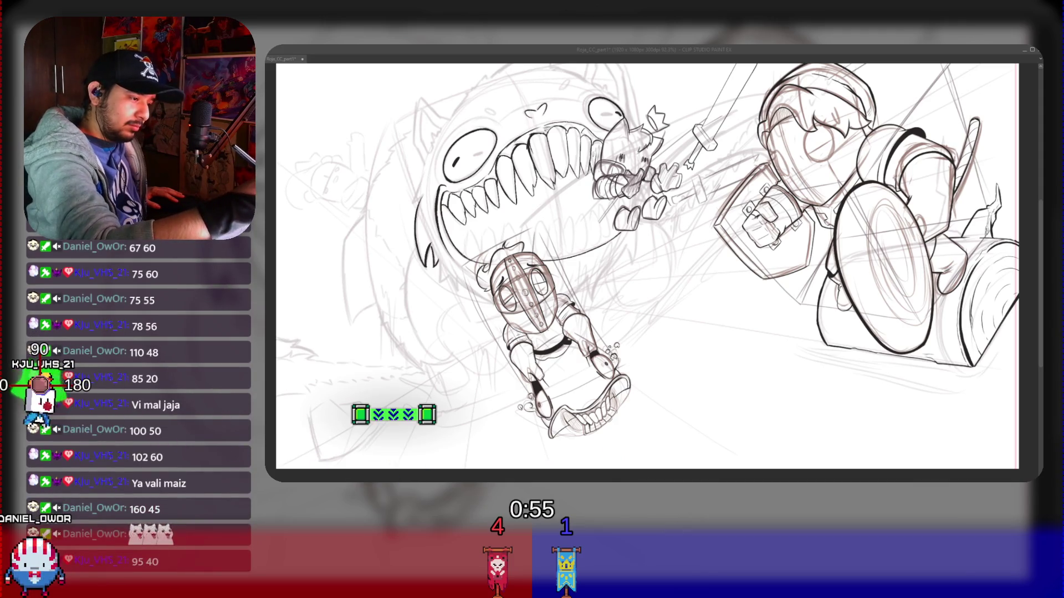
Ink the monster's left head edge, its left ear outline and a jagged fur stroke along its lower edge
{"action": "left_click_drag", "start_coordinate": [420, 165], "coordinate": [414, 201]}
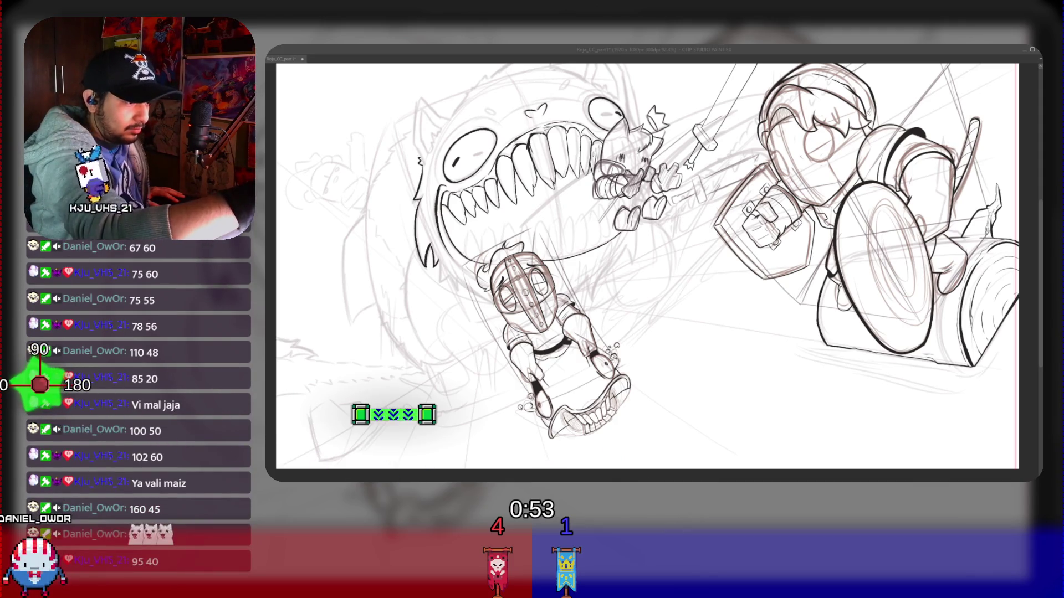
{"action": "left_click_drag", "start_coordinate": [420, 160], "coordinate": [443, 119]}
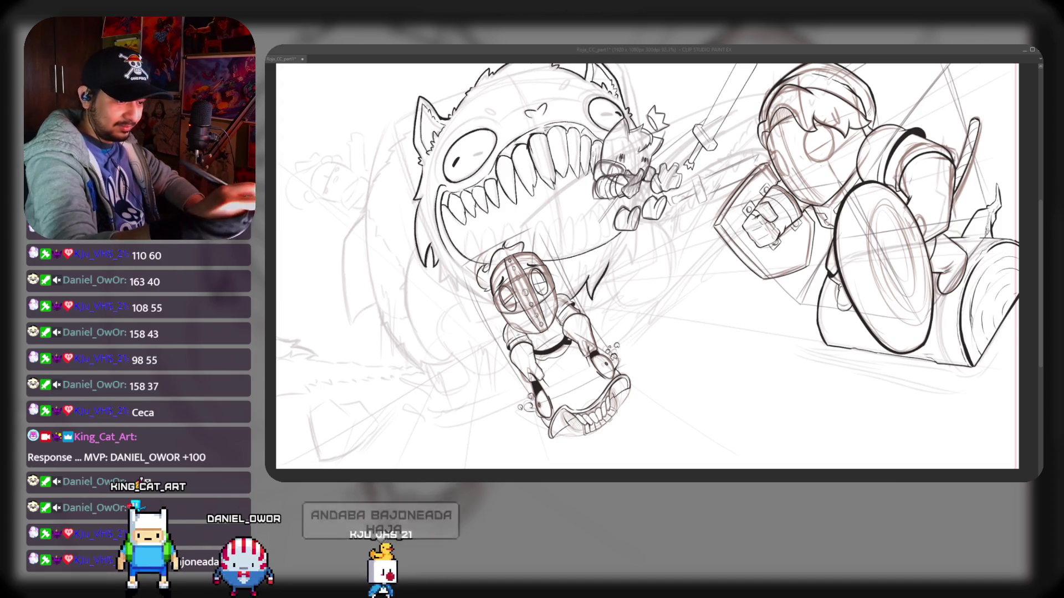
{"action": "left_click_drag", "start_coordinate": [624, 251], "coordinate": [606, 274]}
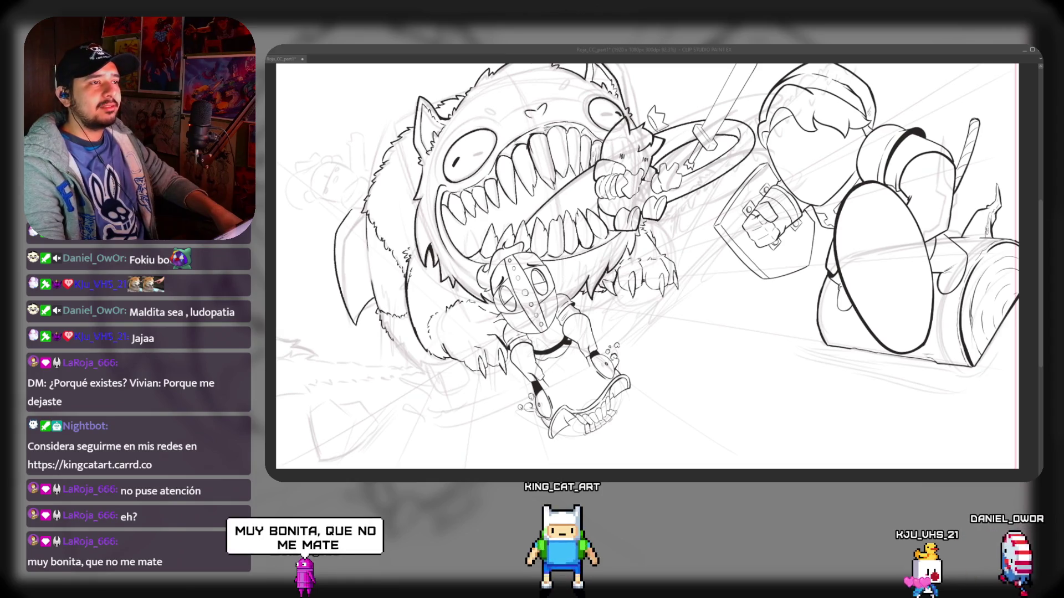
Switch to the Heroz Patron-4.pdf window to view the gun sketch reference
{"action": "key", "text": "alt+Tab"}
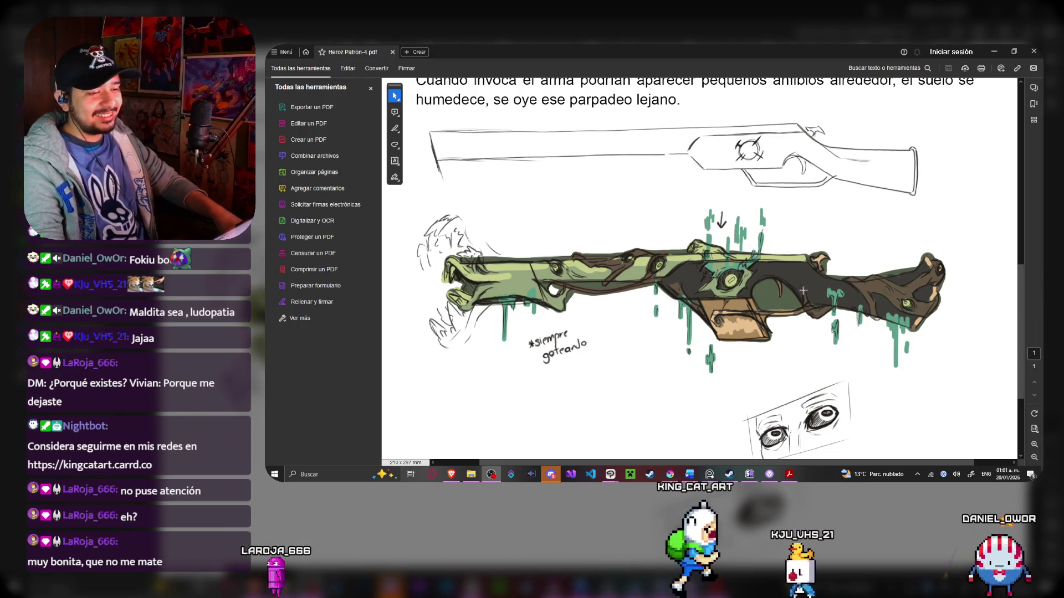
Scroll Heroz Patron-4.pdf to frame the green rifle concept on the page
{"action": "scroll", "coordinate": [803, 307], "scroll_direction": "up", "scroll_amount": 1}
{"action": "scroll", "coordinate": [804, 308], "scroll_direction": "down", "scroll_amount": 1}
{"action": "scroll", "coordinate": [776, 266], "scroll_direction": "up", "scroll_amount": 1}
{"action": "scroll", "coordinate": [720, 178], "scroll_direction": "down", "scroll_amount": 1}
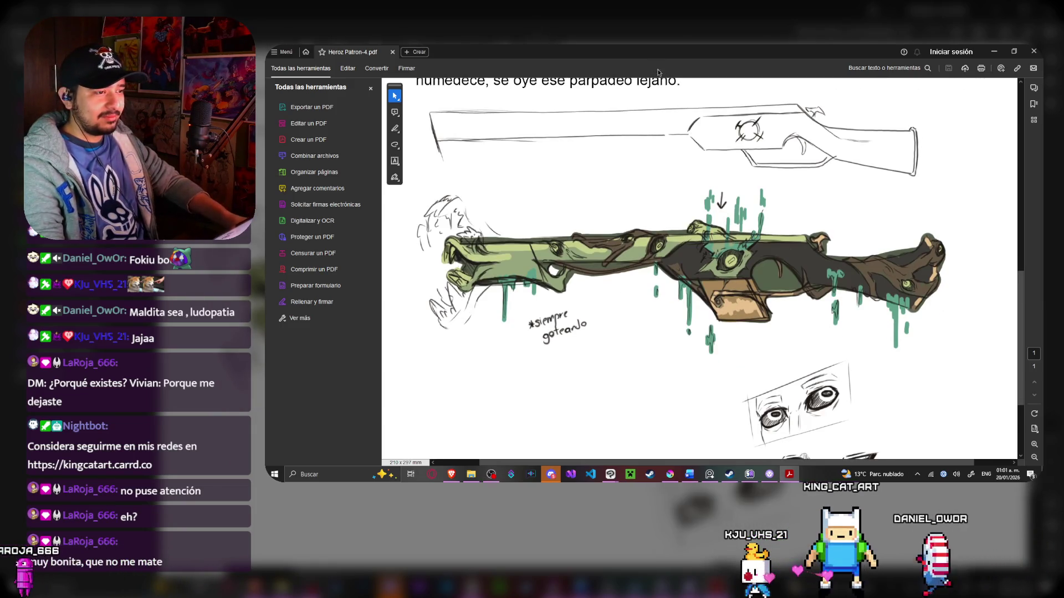
{"action": "scroll", "coordinate": [738, 272], "scroll_direction": "up", "scroll_amount": 1}
{"action": "scroll", "coordinate": [738, 272], "scroll_direction": "down", "scroll_amount": 1}
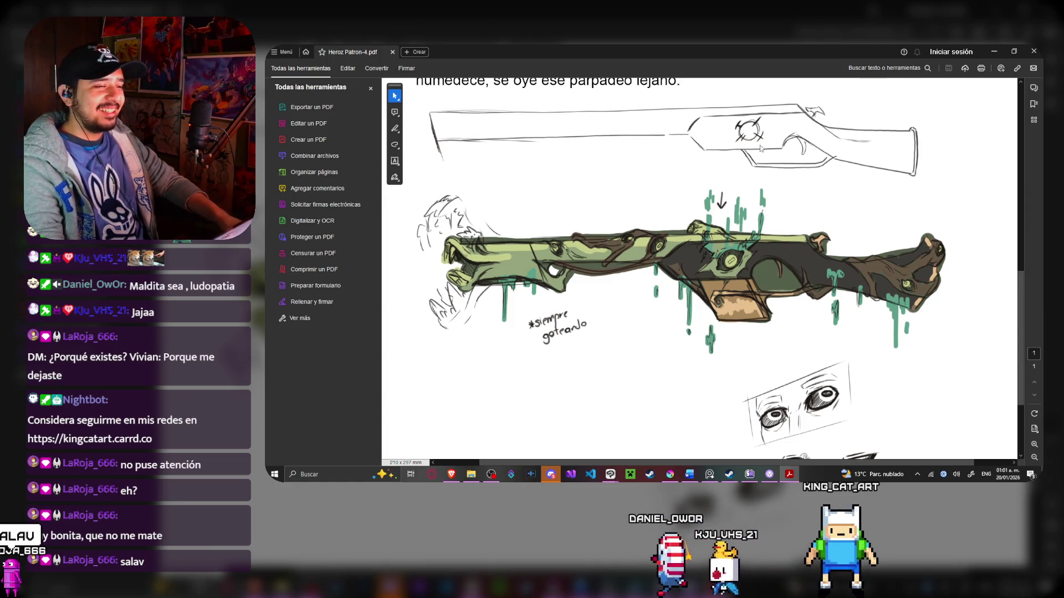
Attempt a screen snip of the reference page, then bring the rifle and its description text into view
{"action": "key", "text": "super+shift+s"}
{"action": "key", "text": "Escape"}
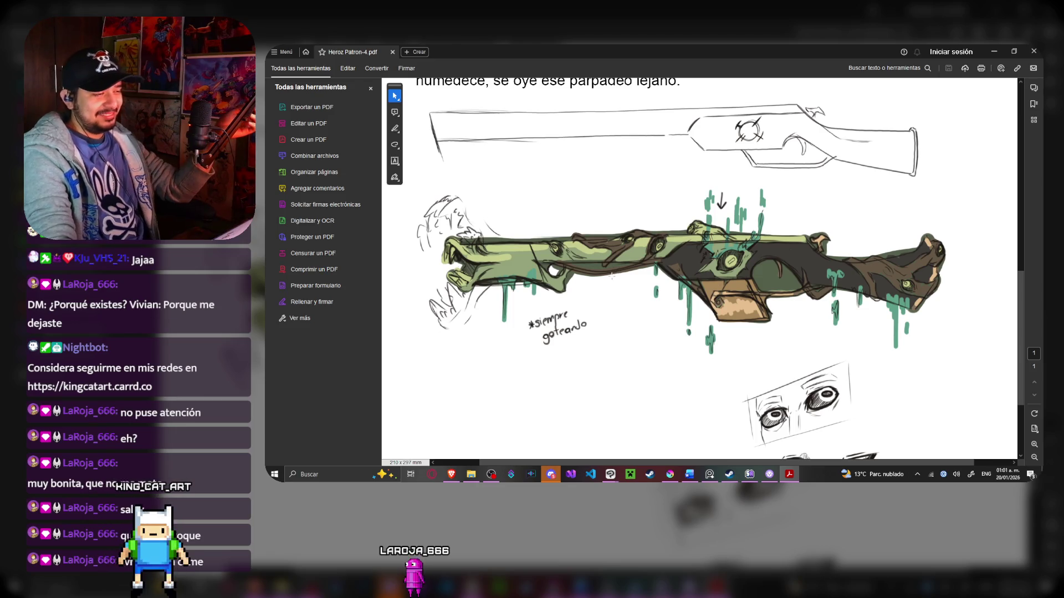
{"action": "scroll", "coordinate": [919, 272], "scroll_direction": "down", "scroll_amount": 1}
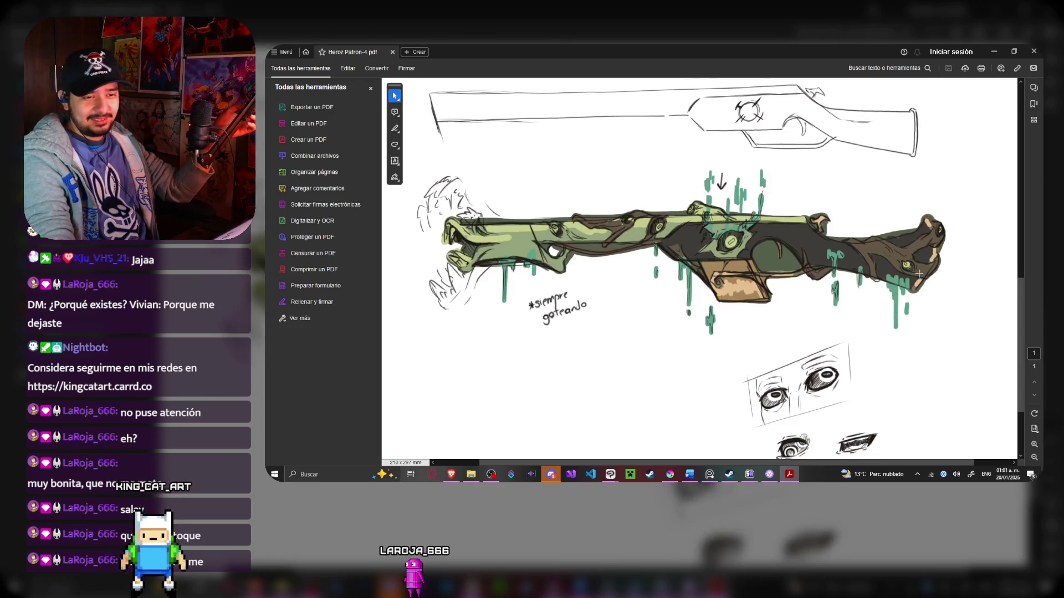
{"action": "scroll", "coordinate": [718, 259], "scroll_direction": "down", "scroll_amount": 3}
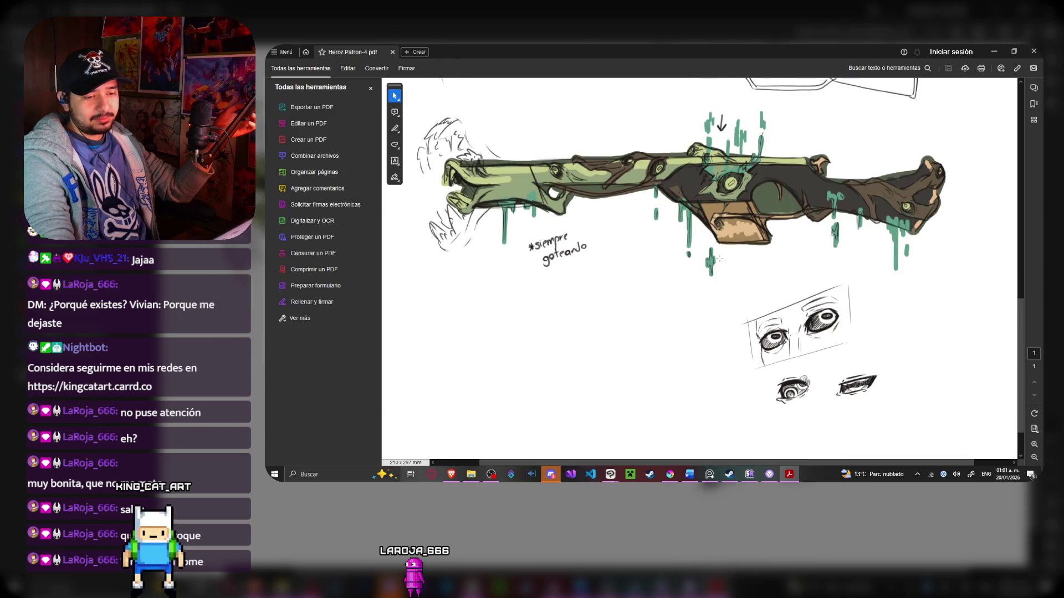
{"action": "scroll", "coordinate": [719, 259], "scroll_direction": "up", "scroll_amount": 7}
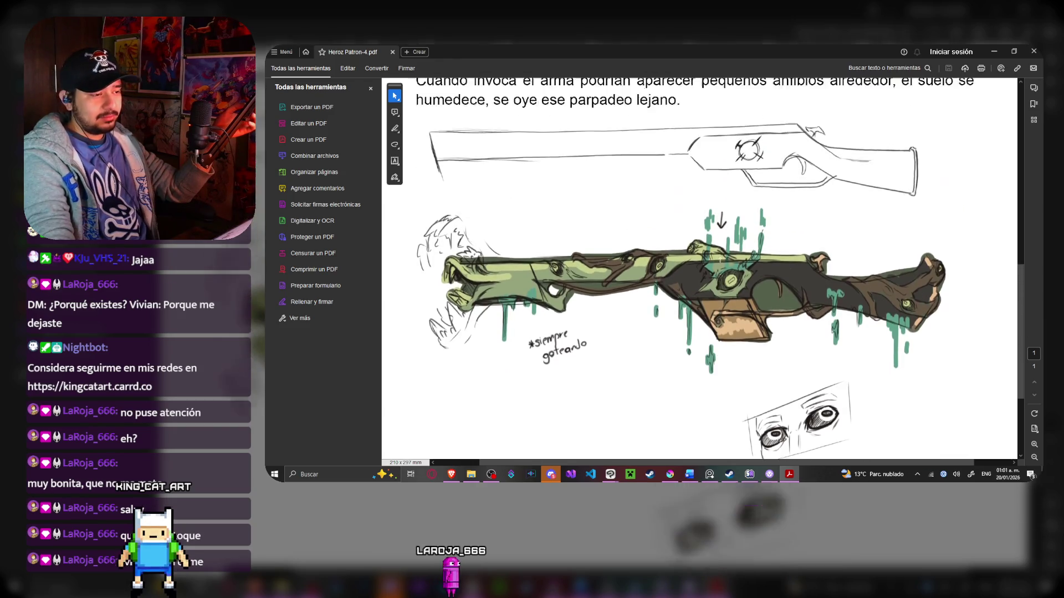
{"action": "scroll", "coordinate": [721, 265], "scroll_direction": "down", "scroll_amount": 2}
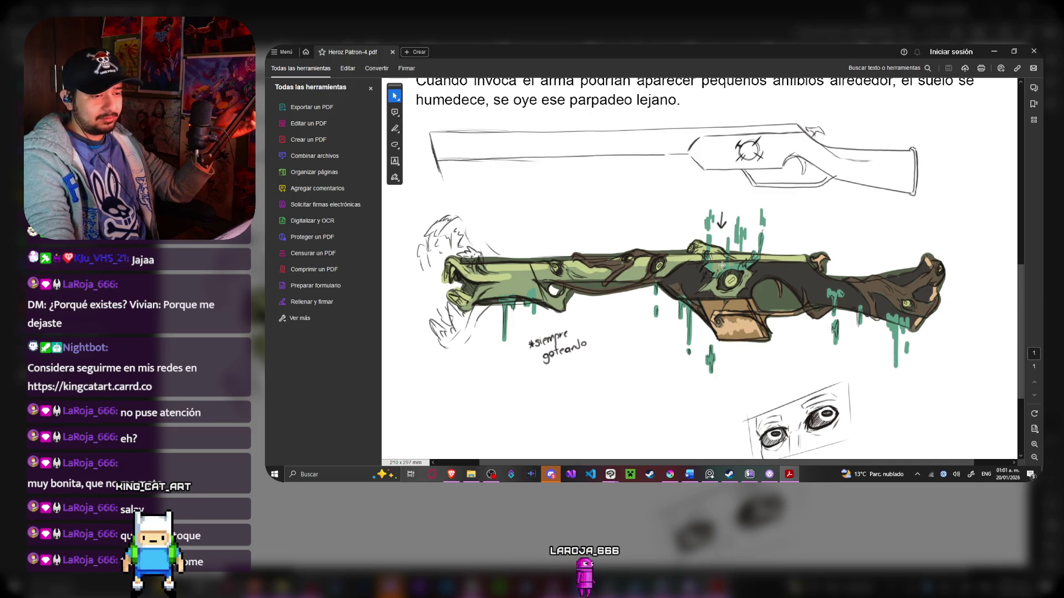
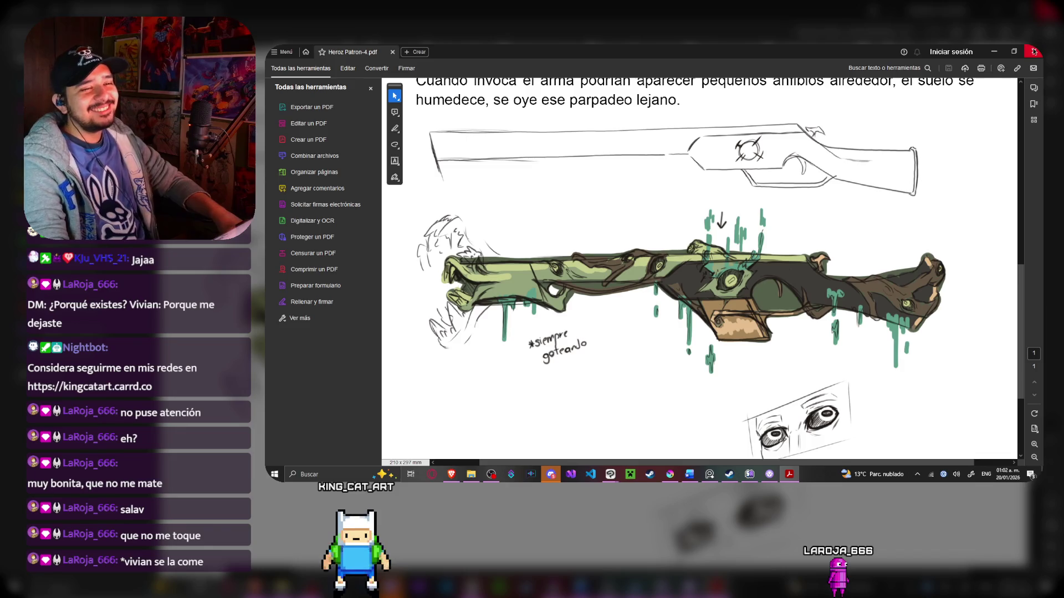
Close the 'Todas las herramientas' side panel so the Heroz Patron-4 page fills the window
{"action": "scroll", "coordinate": [790, 243], "scroll_direction": "up", "scroll_amount": 3}
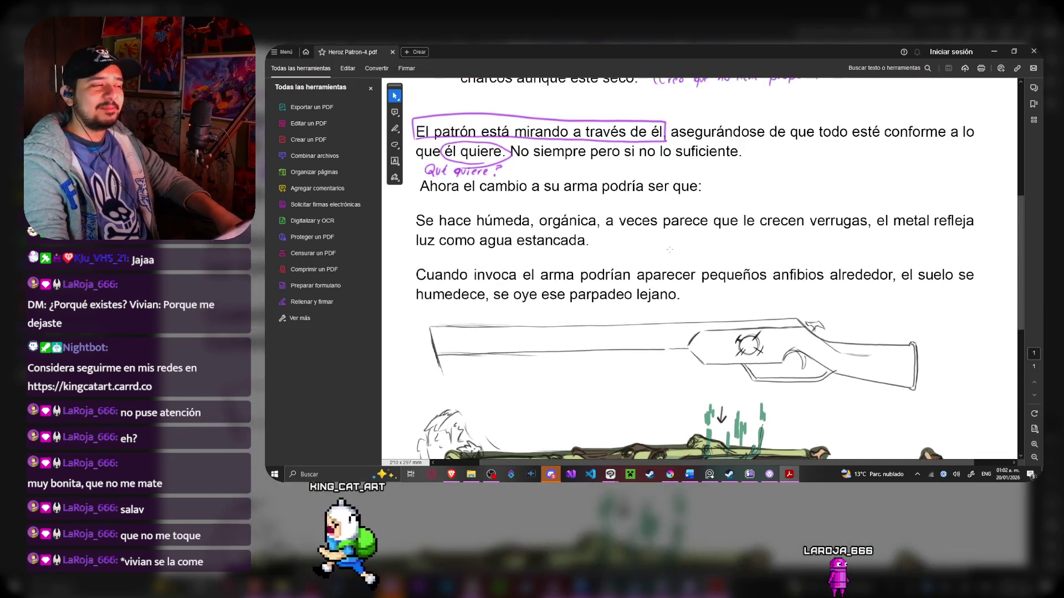
{"action": "left_click", "coordinate": [370, 87]}
{"action": "scroll", "coordinate": [673, 286], "scroll_direction": "down", "scroll_amount": 4}
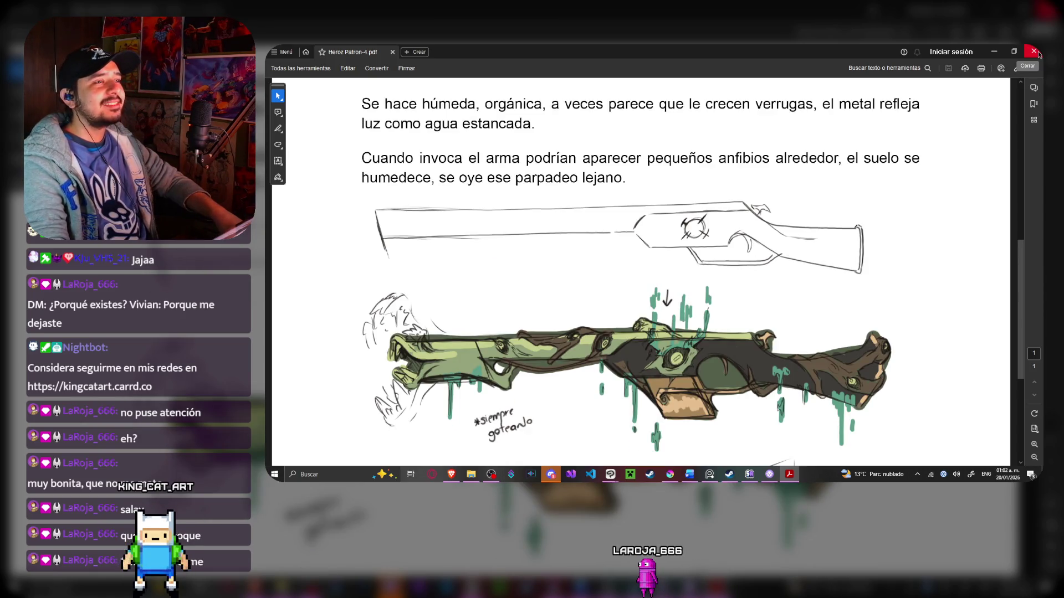
Scroll through the annotated notes, including the '¿Qué quiere?' note beneath 'él quiere'
{"action": "scroll", "coordinate": [790, 221], "scroll_direction": "up", "scroll_amount": 14}
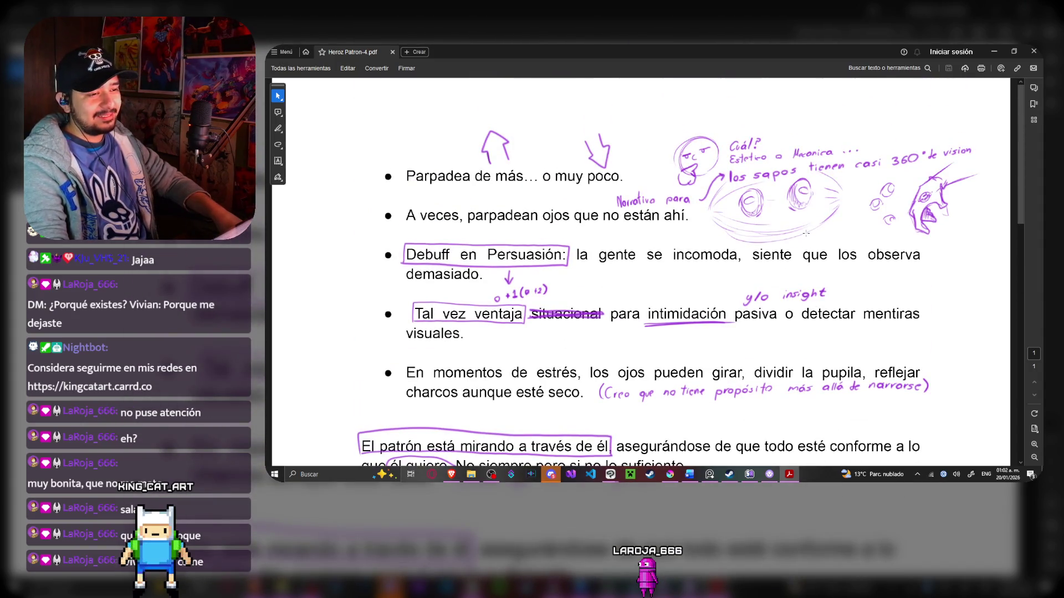
{"action": "scroll", "coordinate": [806, 234], "scroll_direction": "down", "scroll_amount": 2}
{"action": "scroll", "coordinate": [805, 235], "scroll_direction": "up", "scroll_amount": 1}
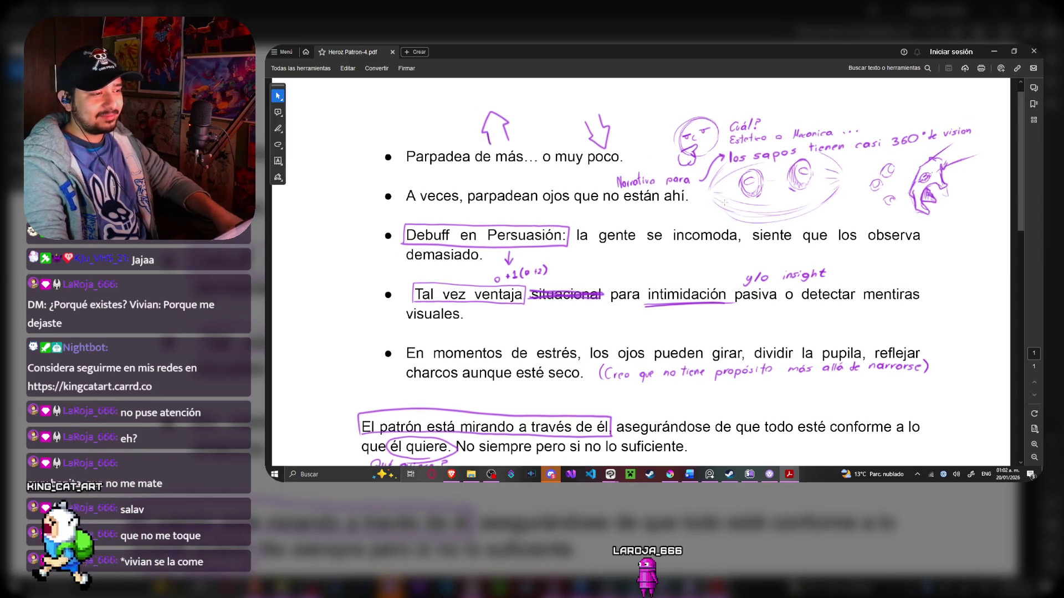
{"action": "scroll", "coordinate": [733, 204], "scroll_direction": "down", "scroll_amount": 2}
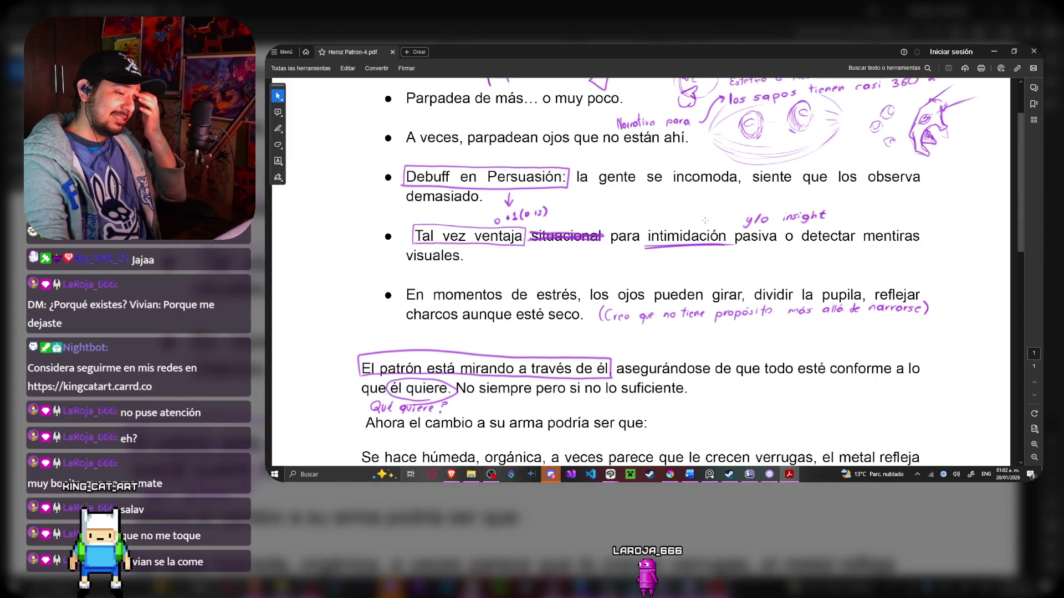
{"action": "scroll", "coordinate": [705, 221], "scroll_direction": "down", "scroll_amount": 3}
{"action": "scroll", "coordinate": [468, 346], "scroll_direction": "down", "scroll_amount": 15}
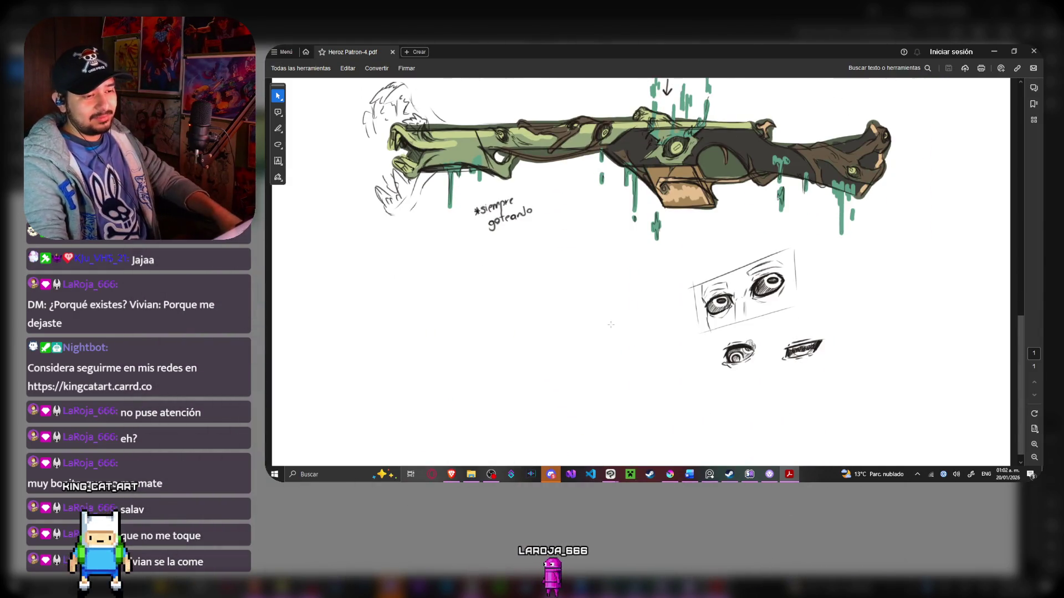
{"action": "scroll", "coordinate": [579, 337], "scroll_direction": "up", "scroll_amount": 15}
{"action": "scroll", "coordinate": [646, 326], "scroll_direction": "up", "scroll_amount": 6}
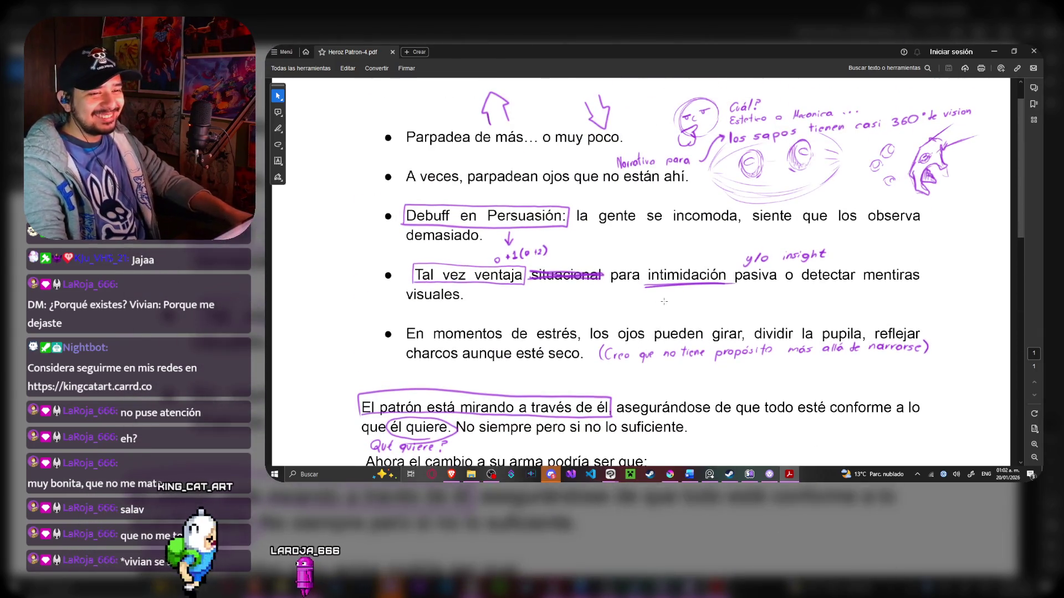
{"action": "scroll", "coordinate": [637, 323], "scroll_direction": "down", "scroll_amount": 1}
{"action": "scroll", "coordinate": [637, 323], "scroll_direction": "up", "scroll_amount": 2}
{"action": "scroll", "coordinate": [829, 184], "scroll_direction": "up", "scroll_amount": 1}
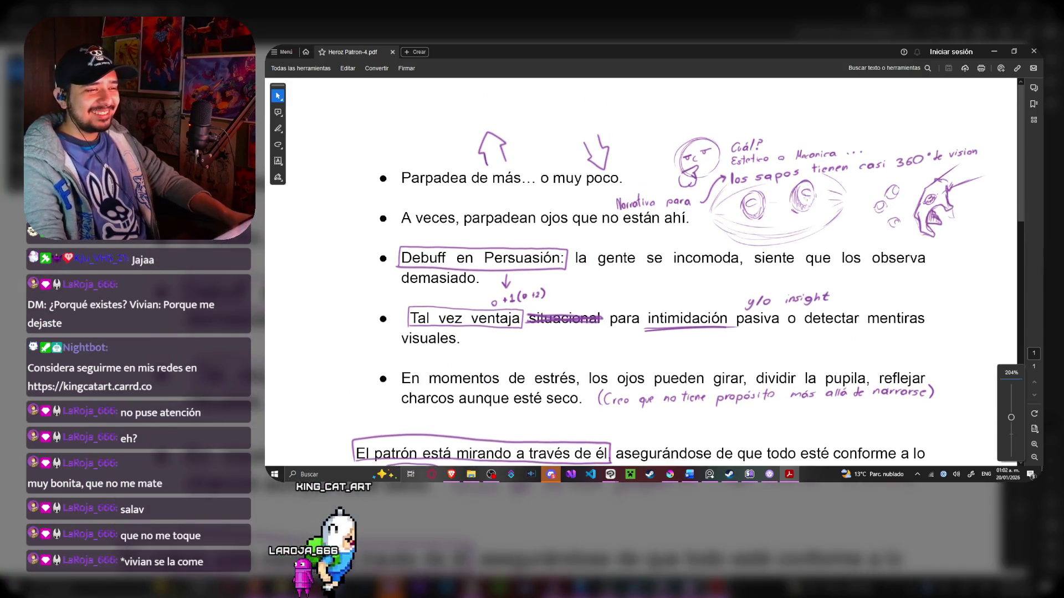
{"action": "scroll", "coordinate": [803, 199], "scroll_direction": "down", "scroll_amount": 3}
{"action": "scroll", "coordinate": [749, 187], "scroll_direction": "down", "scroll_amount": 5}
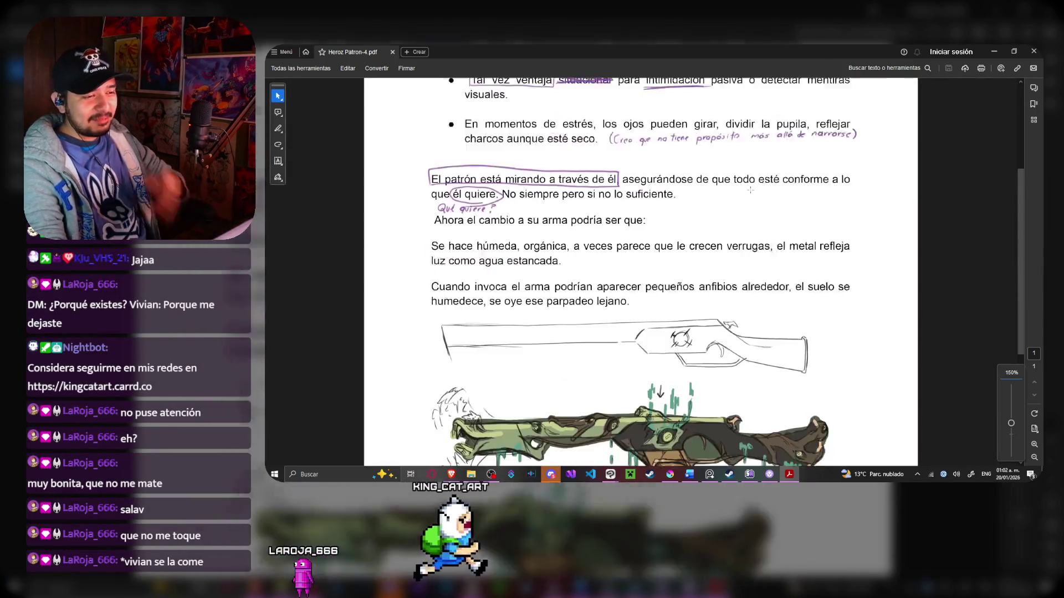
{"action": "scroll", "coordinate": [757, 220], "scroll_direction": "up", "scroll_amount": 5}
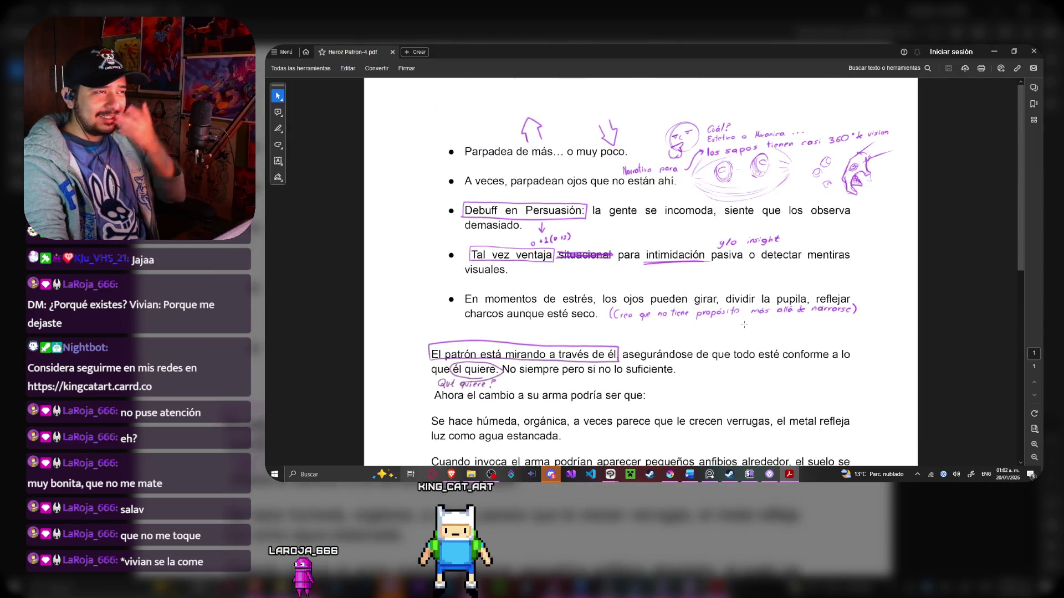
{"action": "scroll", "coordinate": [744, 324], "scroll_direction": "down", "scroll_amount": 6}
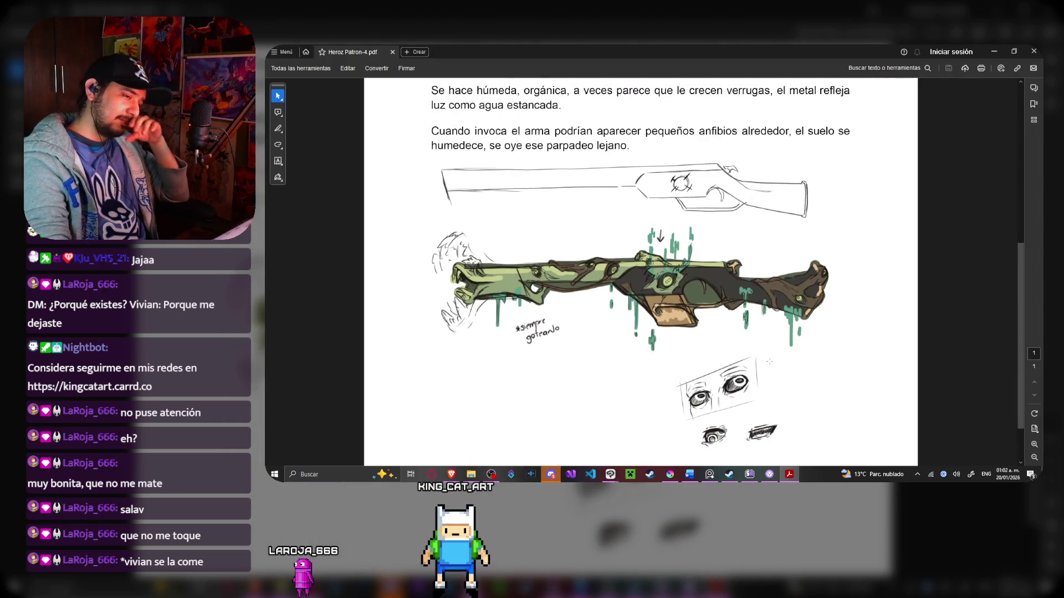
{"action": "scroll", "coordinate": [779, 358], "scroll_direction": "up", "scroll_amount": 3}
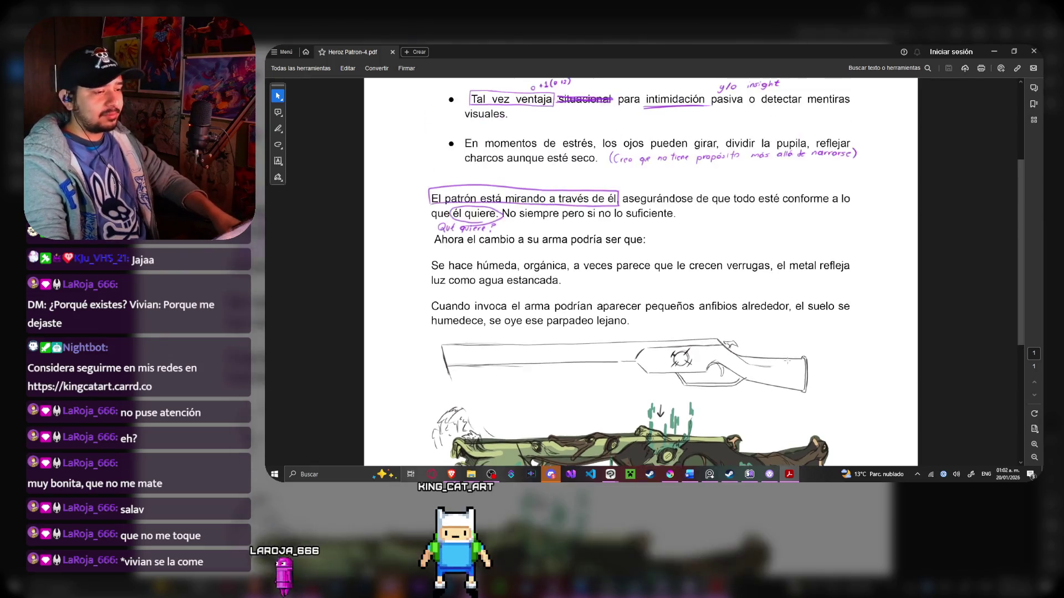
{"action": "scroll", "coordinate": [786, 362], "scroll_direction": "up", "scroll_amount": 3}
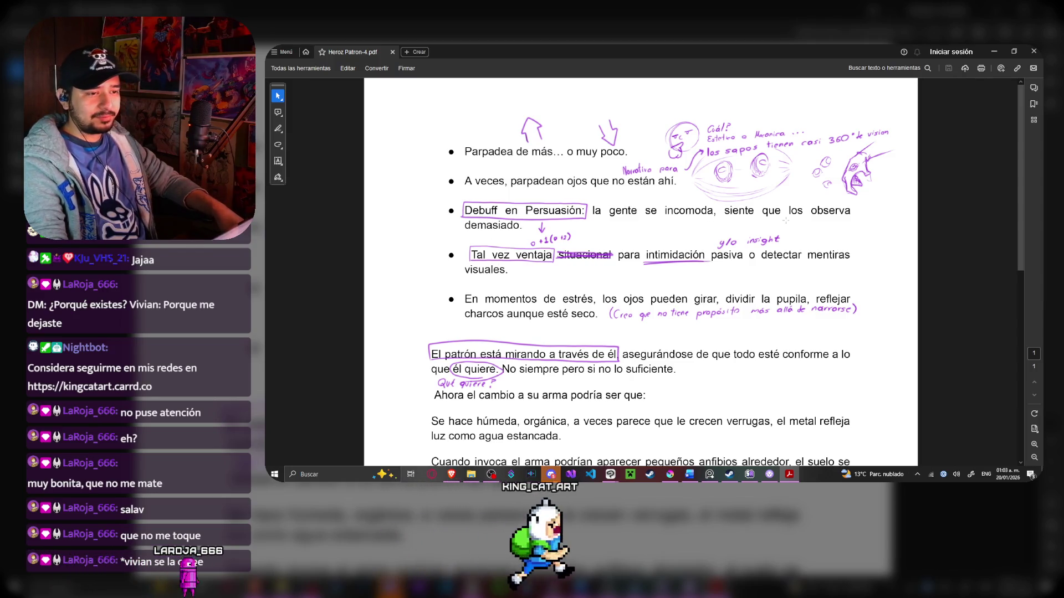
{"action": "scroll", "coordinate": [868, 230], "scroll_direction": "down", "scroll_amount": 1}
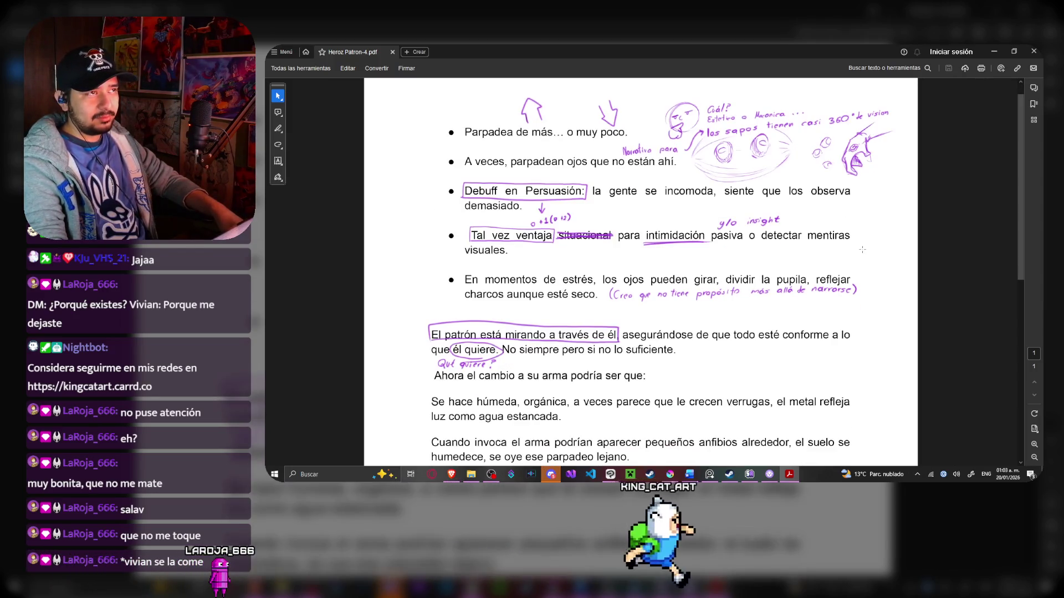
{"action": "scroll", "coordinate": [862, 249], "scroll_direction": "up", "scroll_amount": 1}
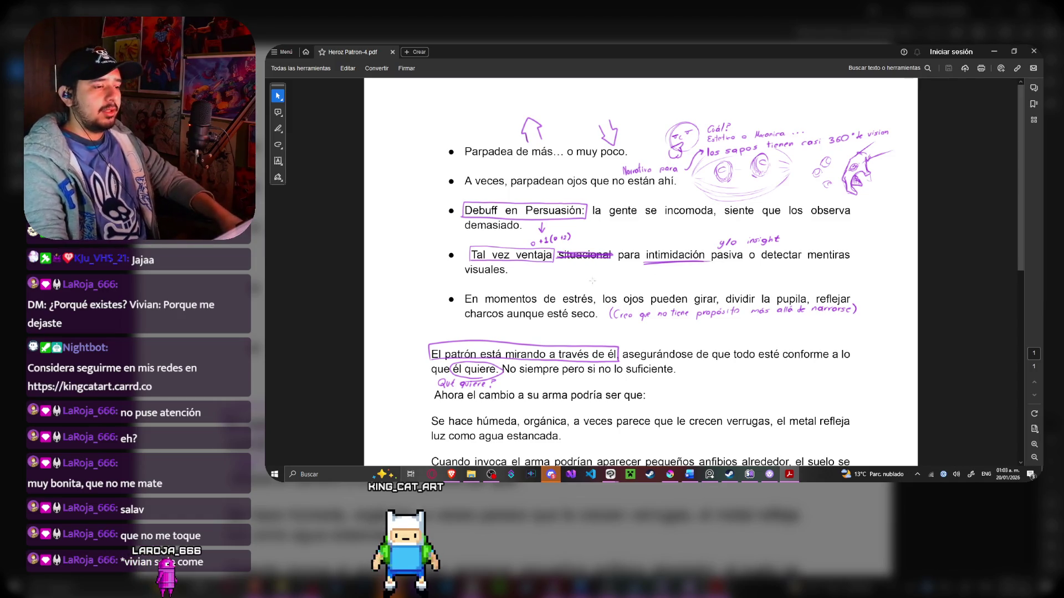
{"action": "scroll", "coordinate": [565, 269], "scroll_direction": "down", "scroll_amount": 1}
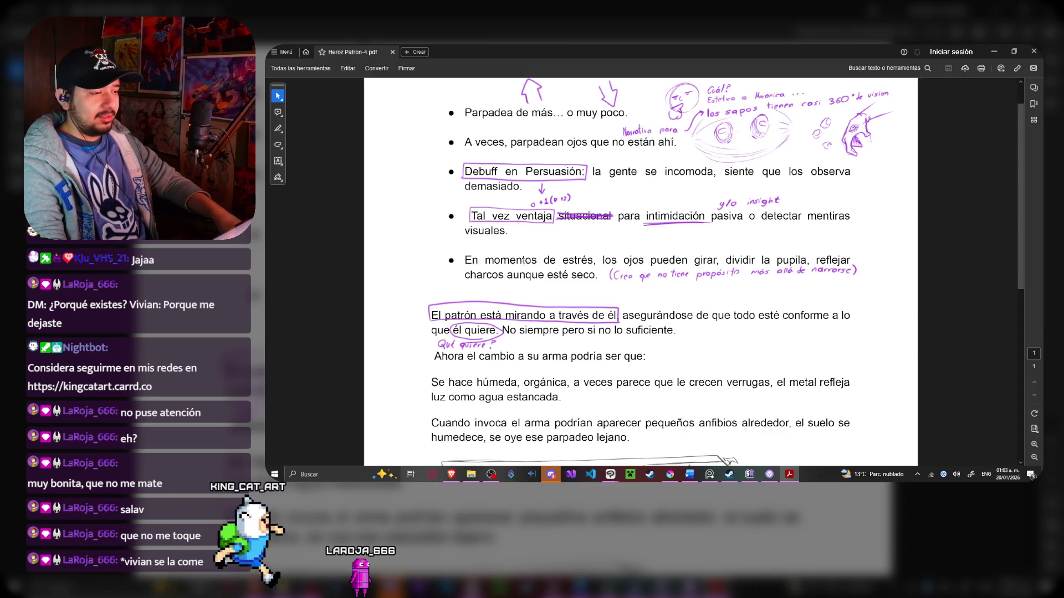
{"action": "scroll", "coordinate": [467, 260], "scroll_direction": "up", "scroll_amount": 1}
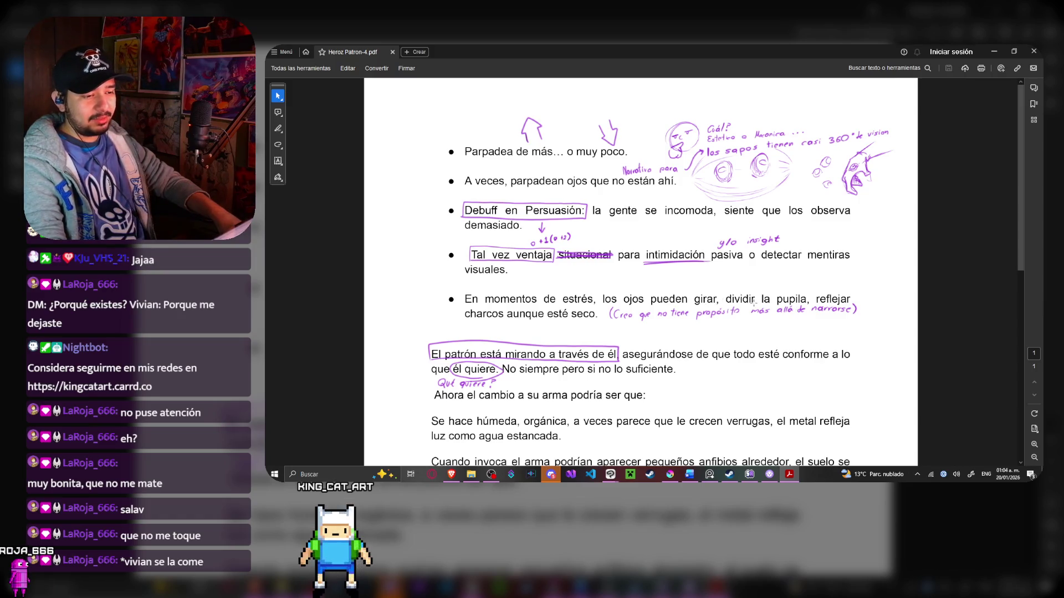
{"action": "scroll", "coordinate": [558, 298], "scroll_direction": "down", "scroll_amount": 2}
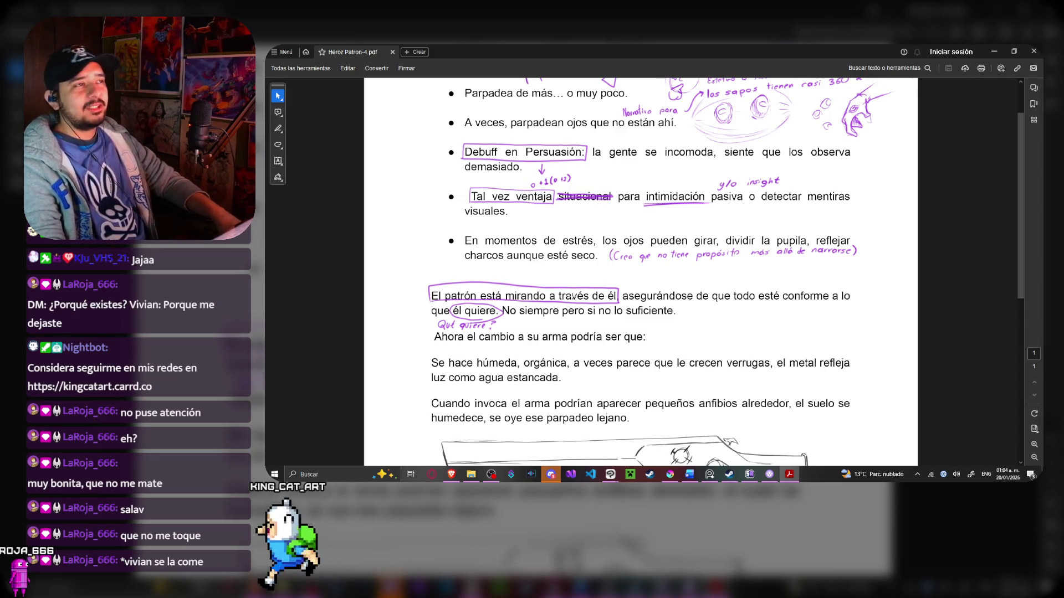
{"action": "scroll", "coordinate": [635, 297], "scroll_direction": "down", "scroll_amount": 1}
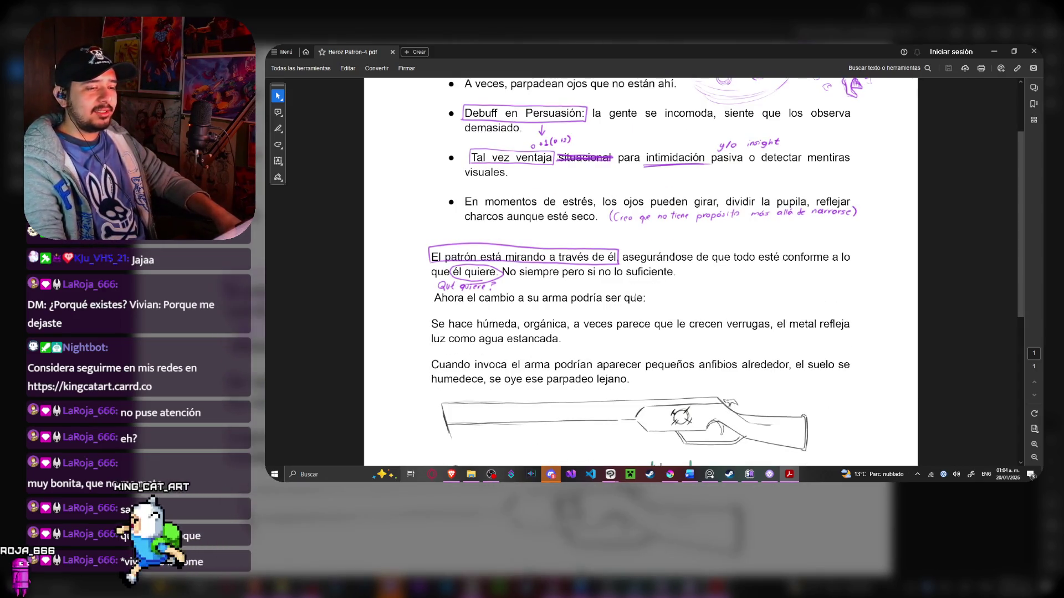
{"action": "scroll", "coordinate": [634, 297], "scroll_direction": "up", "scroll_amount": 1}
{"action": "scroll", "coordinate": [665, 292], "scroll_direction": "down", "scroll_amount": 1}
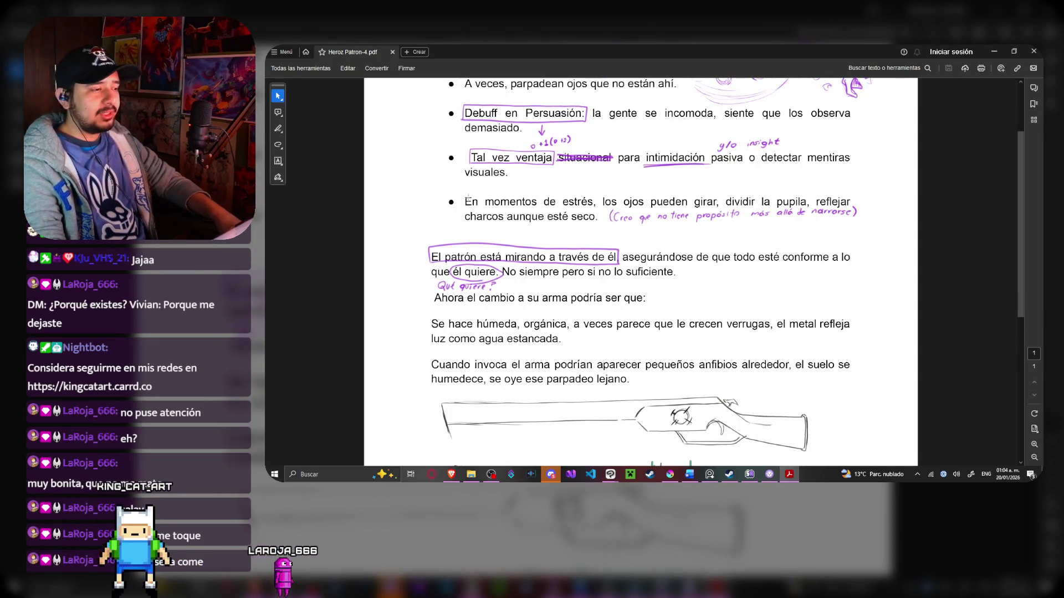
{"action": "left_click_drag", "start_coordinate": [550, 201], "coordinate": [862, 233]}
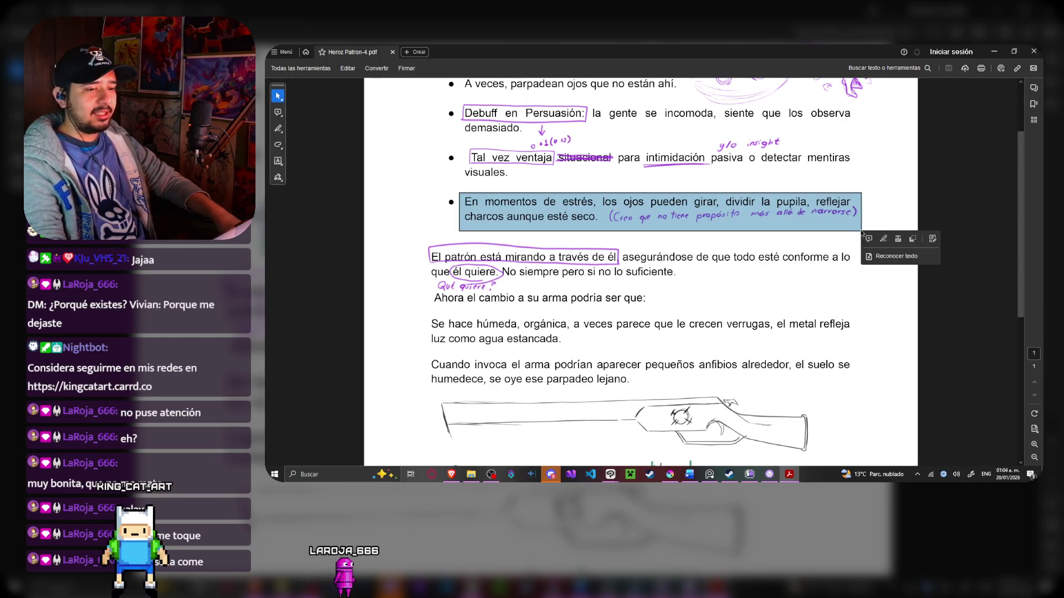
{"action": "left_click", "coordinate": [851, 233]}
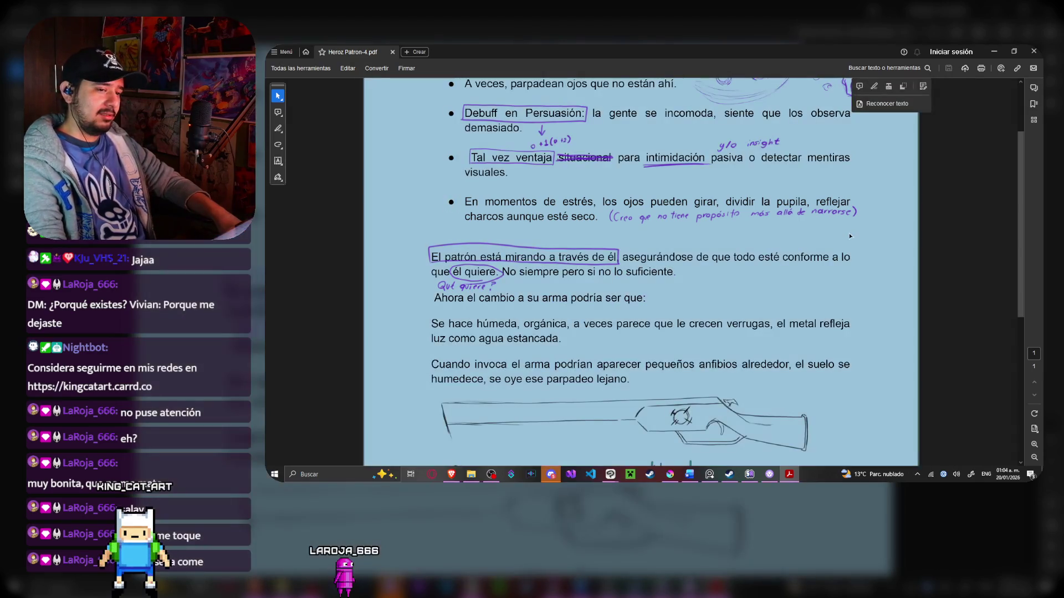
{"action": "scroll", "coordinate": [740, 284], "scroll_direction": "up", "scroll_amount": 3}
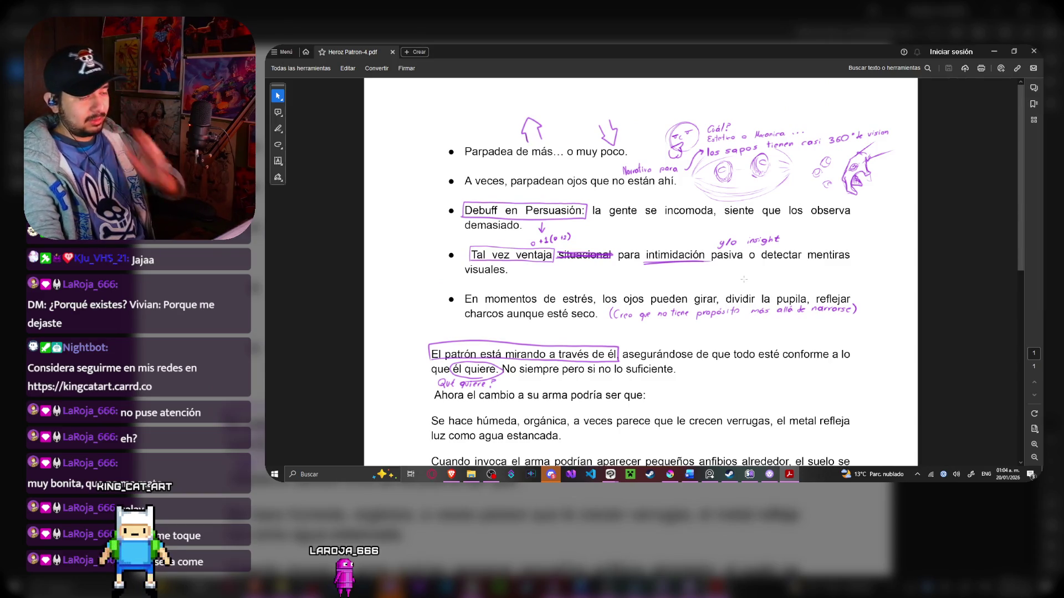
{"action": "scroll", "coordinate": [733, 257], "scroll_direction": "down", "scroll_amount": 5}
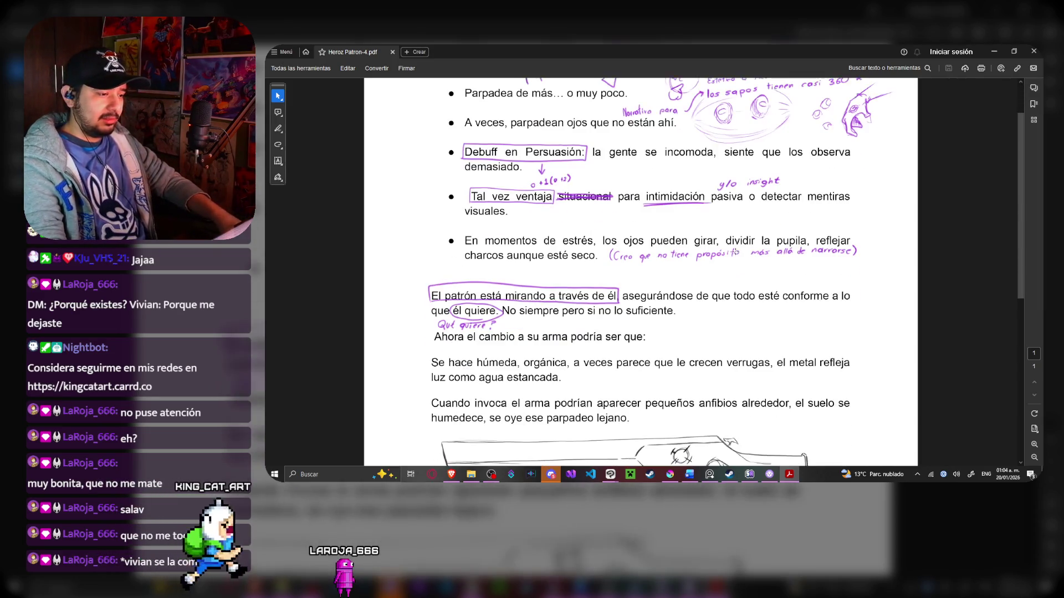
{"action": "scroll", "coordinate": [734, 256], "scroll_direction": "up", "scroll_amount": 2}
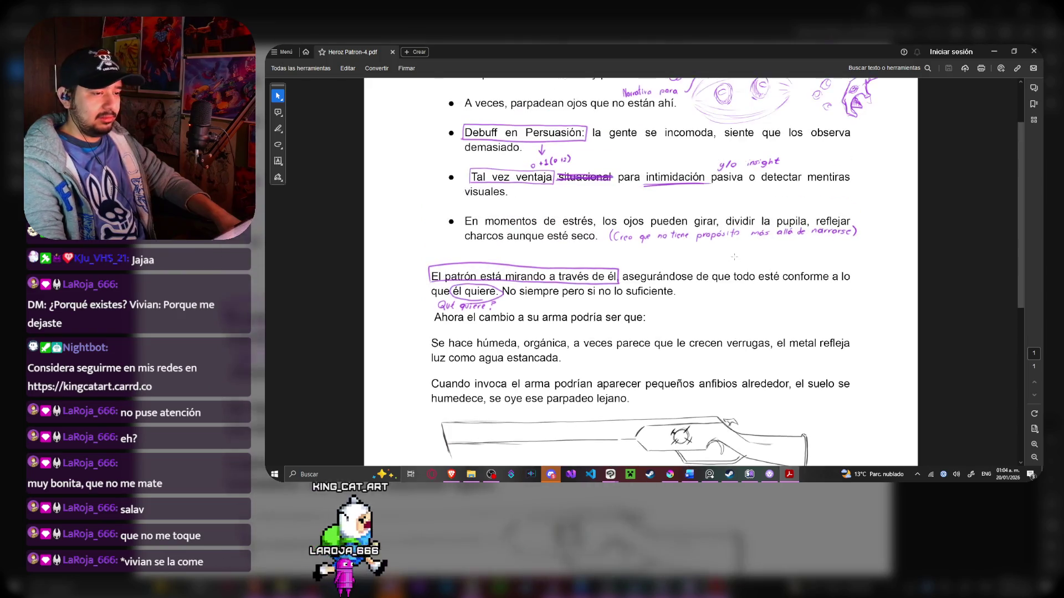
{"action": "scroll", "coordinate": [734, 257], "scroll_direction": "up", "scroll_amount": 2}
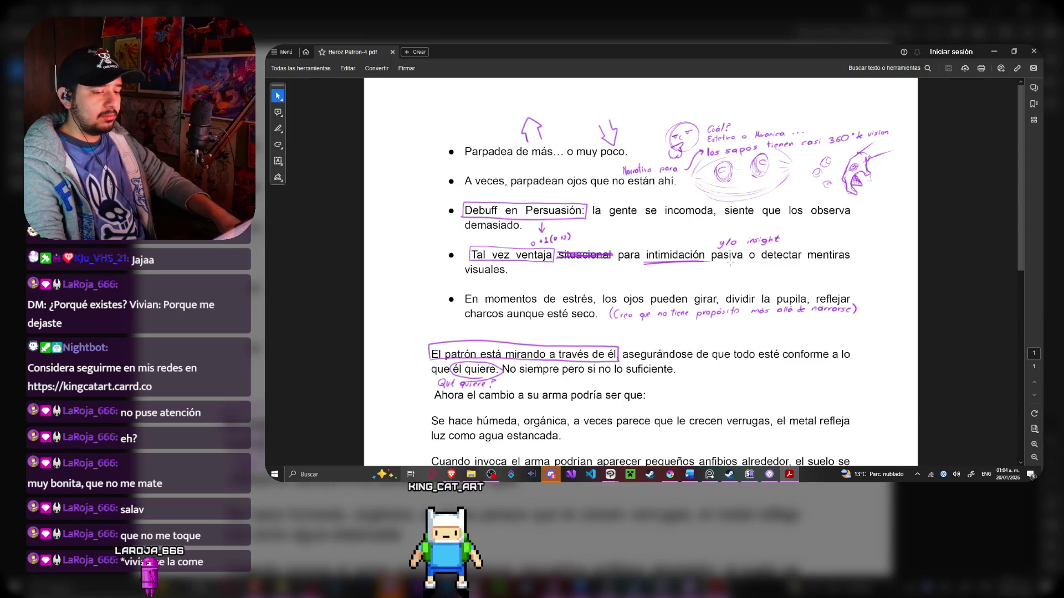
{"action": "scroll", "coordinate": [731, 263], "scroll_direction": "down", "scroll_amount": 1}
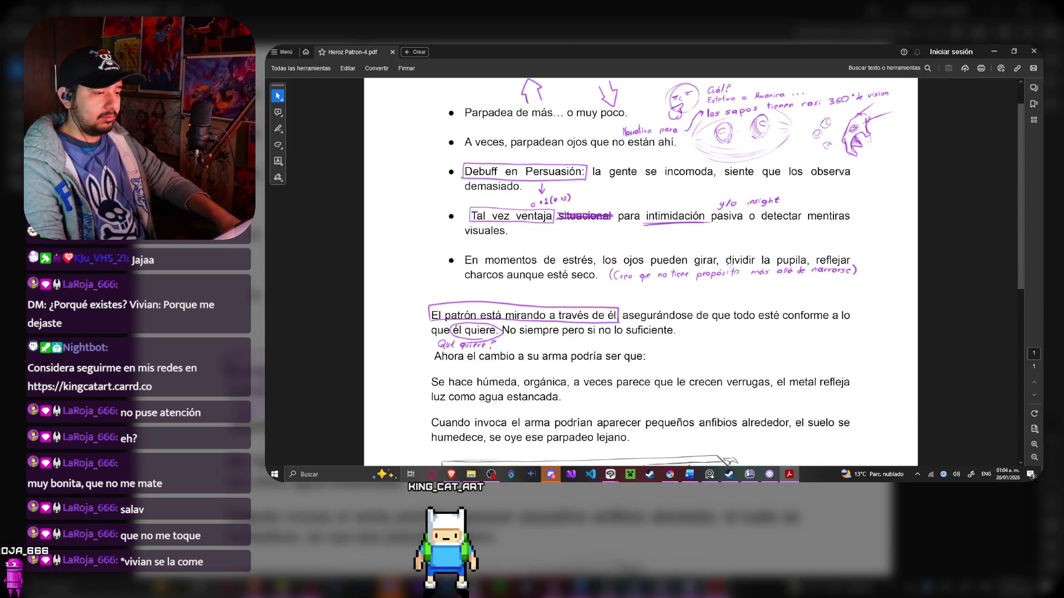
{"action": "scroll", "coordinate": [726, 269], "scroll_direction": "down", "scroll_amount": 1}
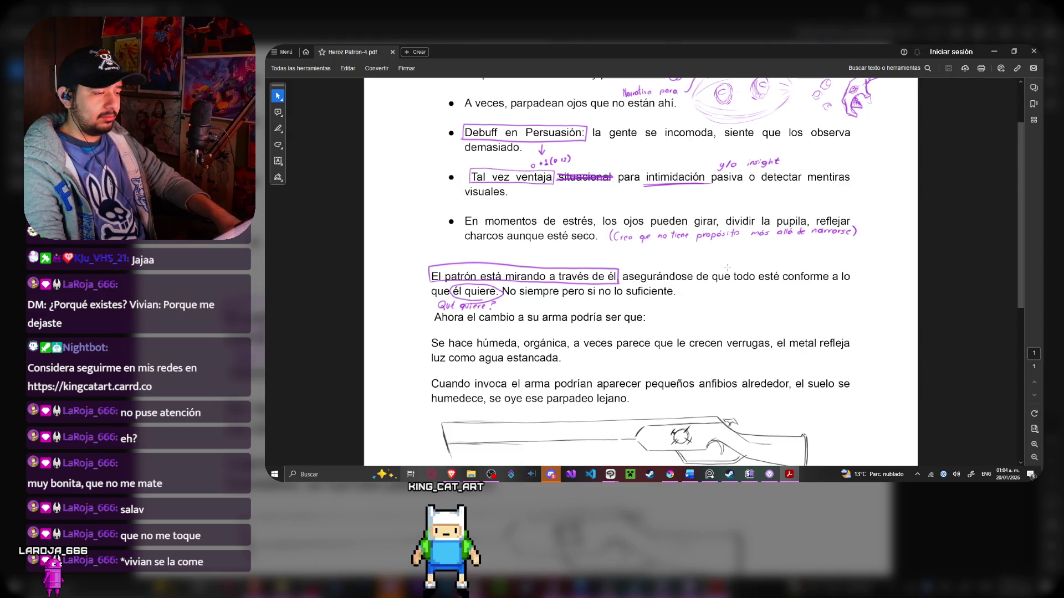
Scroll the character notes PDF to the green dripping sword drawing, then return to Clip Studio Paint
{"action": "scroll", "coordinate": [727, 267], "scroll_direction": "down", "scroll_amount": 1}
{"action": "scroll", "coordinate": [725, 269], "scroll_direction": "down", "scroll_amount": 2}
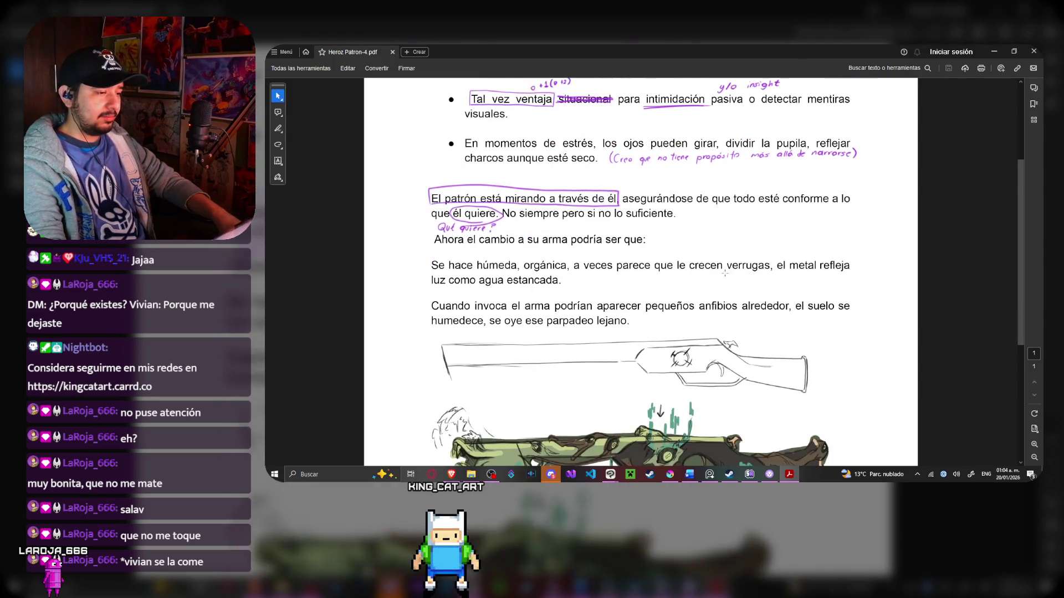
{"action": "scroll", "coordinate": [725, 272], "scroll_direction": "down", "scroll_amount": 8}
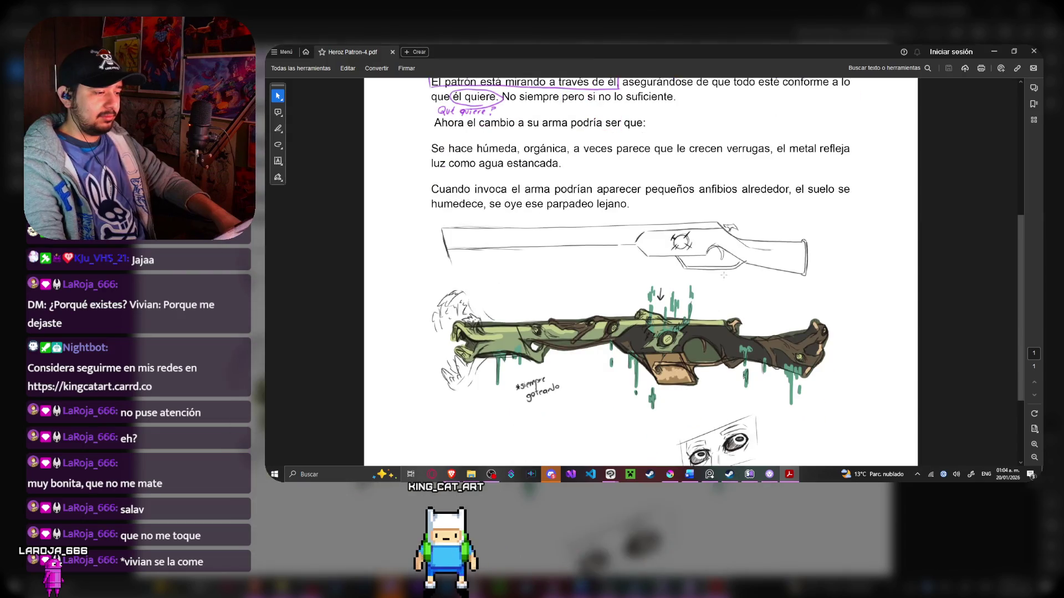
{"action": "scroll", "coordinate": [723, 276], "scroll_direction": "up", "scroll_amount": 2}
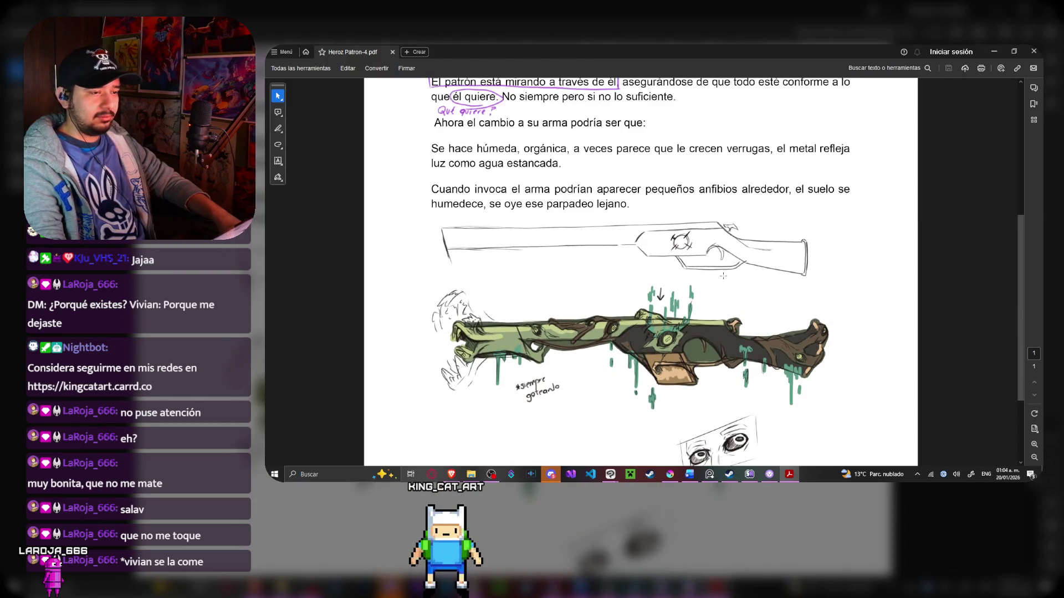
{"action": "scroll", "coordinate": [723, 275], "scroll_direction": "down", "scroll_amount": 1}
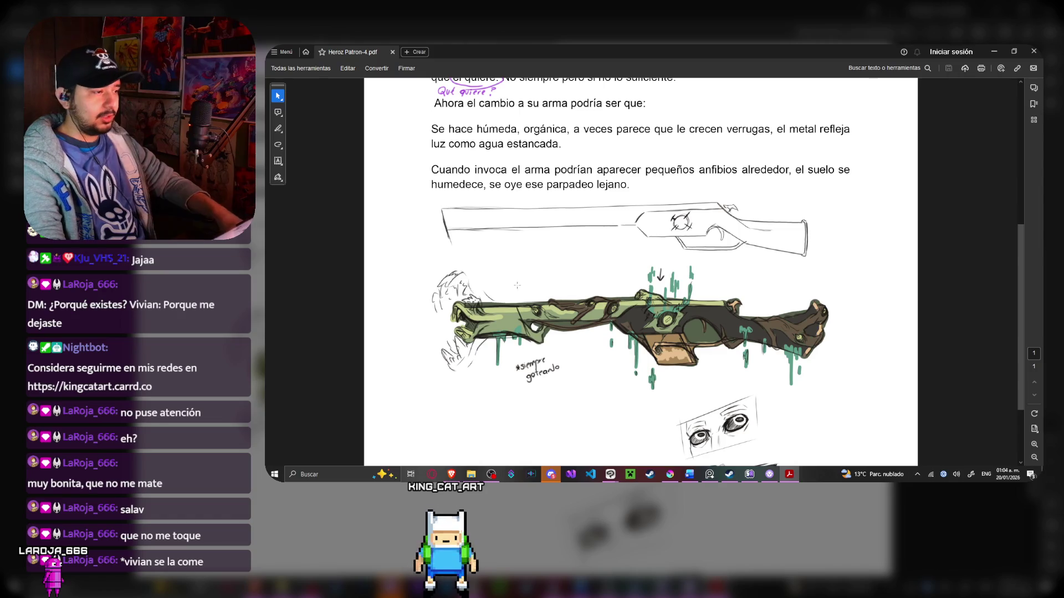
{"action": "scroll", "coordinate": [518, 283], "scroll_direction": "up", "scroll_amount": 2}
{"action": "scroll", "coordinate": [686, 336], "scroll_direction": "down", "scroll_amount": 1}
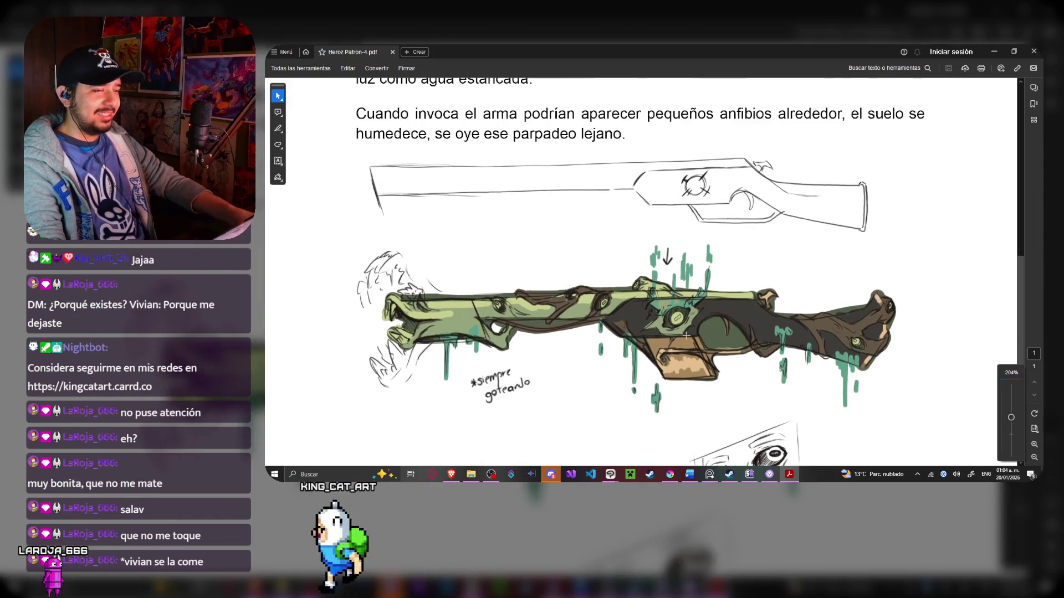
{"action": "scroll", "coordinate": [687, 334], "scroll_direction": "down", "scroll_amount": 2}
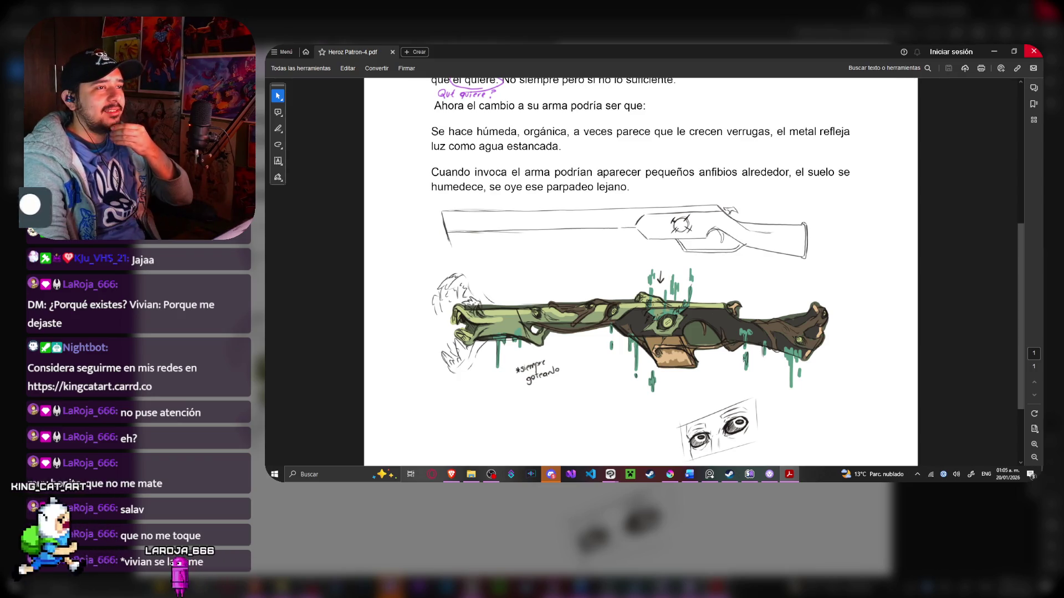
{"action": "key", "text": "alt+Tab"}
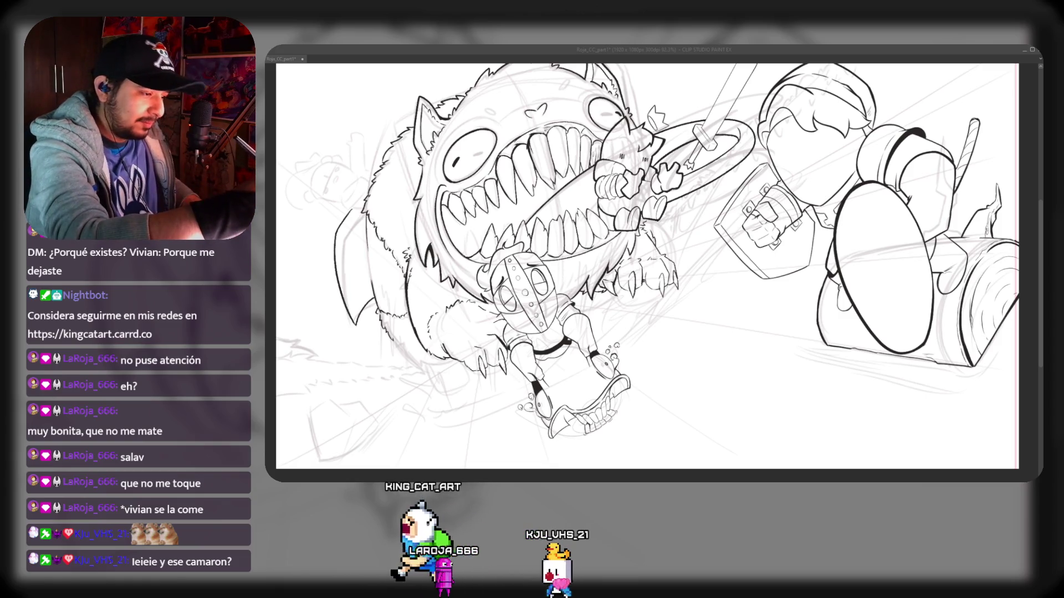
Undo the oval ring stroke drawn around the small attacker's sword
{"action": "key", "text": "ctrl+z"}
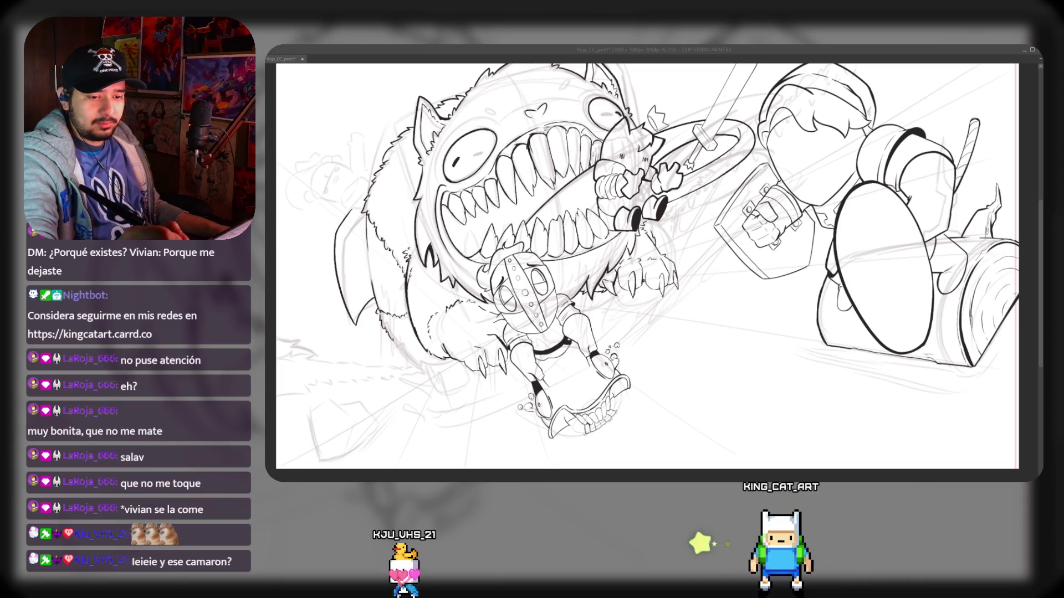
{"action": "key", "text": "ctrl+z"}
{"action": "key", "text": "ctrl+y"}
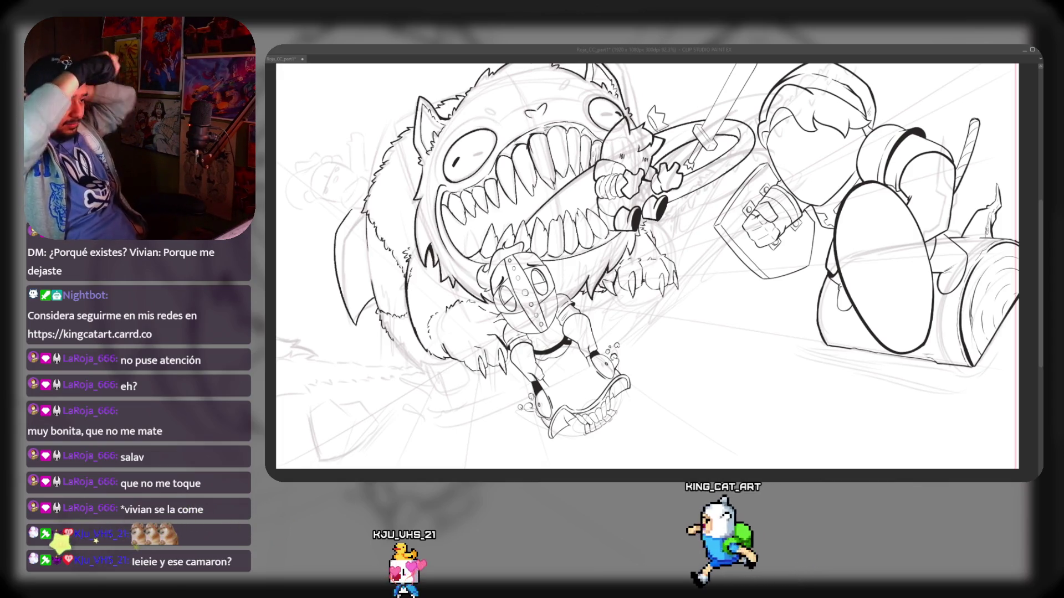
Compare the monster's line art with undo/redo, then ink two grass tufts under its feet at lower left
{"action": "key", "text": "ctrl+z"}
{"action": "key", "text": "ctrl+y"}
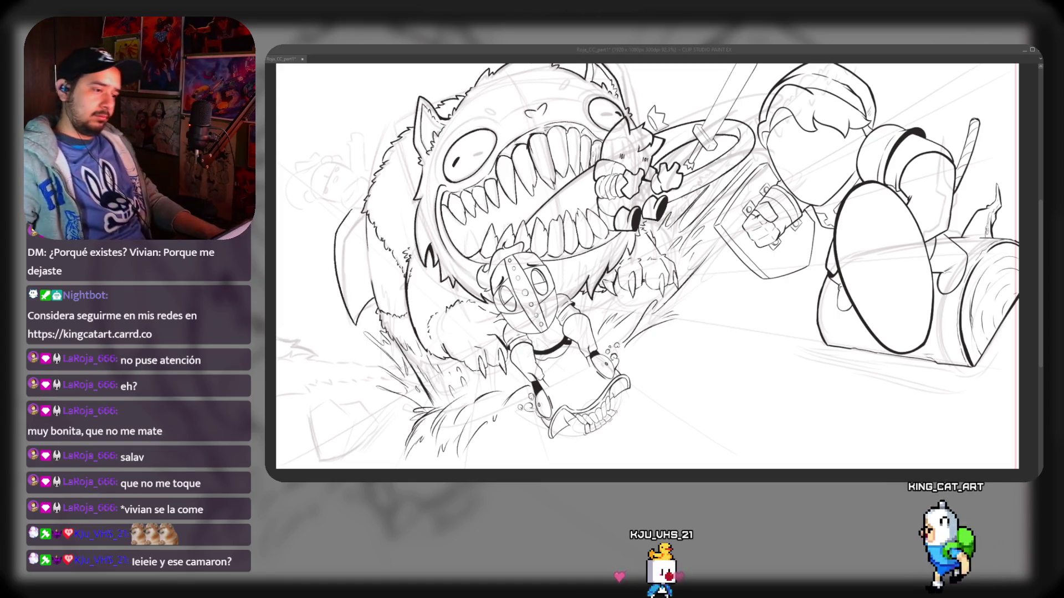
{"action": "left_click_drag", "start_coordinate": [355, 396], "coordinate": [419, 408]}
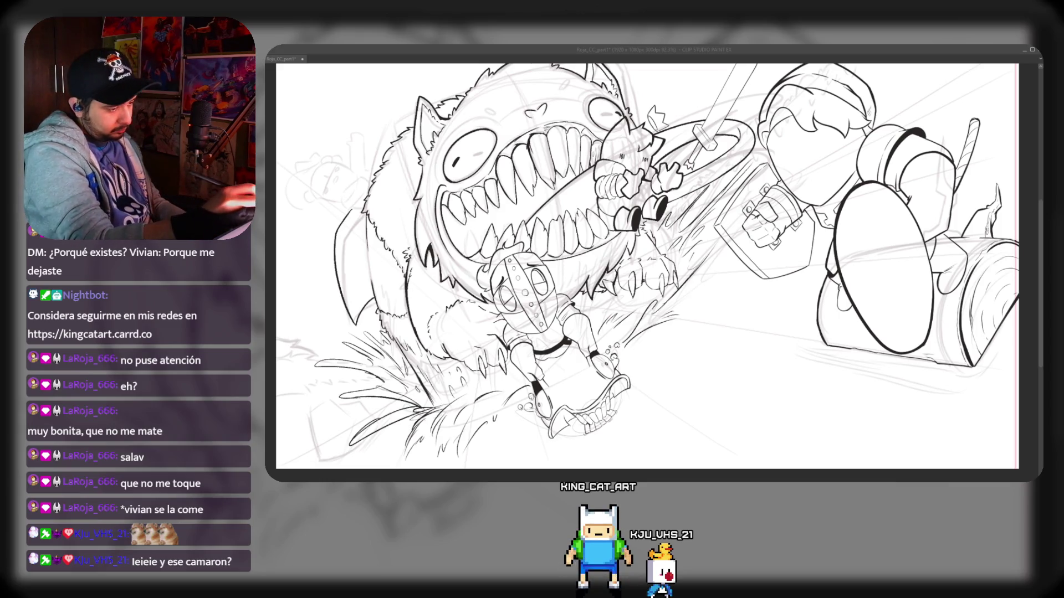
{"action": "left_click_drag", "start_coordinate": [380, 429], "coordinate": [458, 410]}
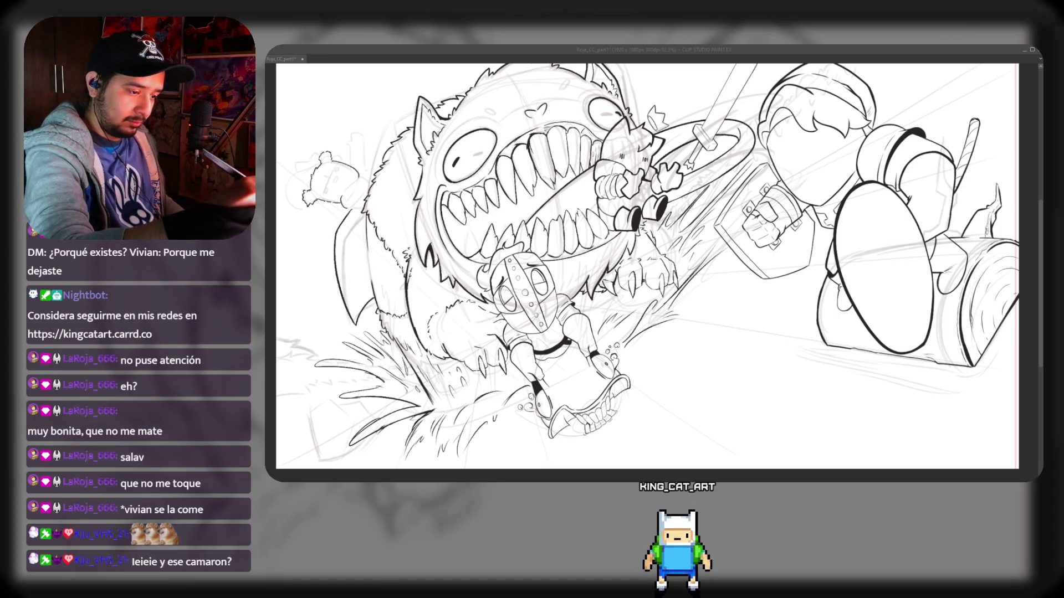
Add three small ink detail strokes, then undo and redo to compare the ink lines
{"action": "left_click_drag", "start_coordinate": [346, 189], "coordinate": [354, 203]}
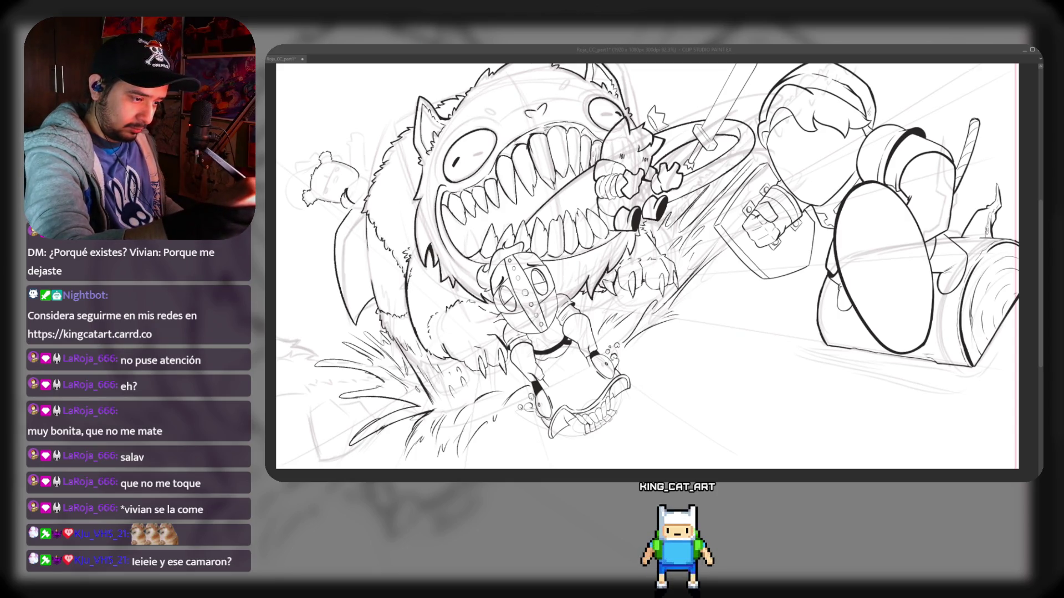
{"action": "left_click_drag", "start_coordinate": [343, 207], "coordinate": [353, 211]}
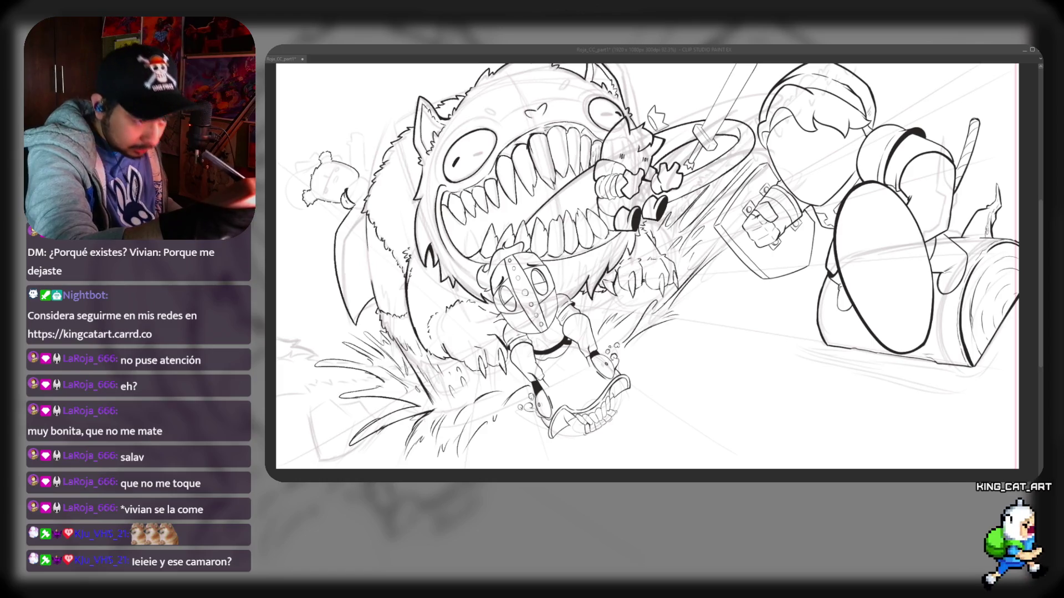
{"action": "left_click_drag", "start_coordinate": [348, 186], "coordinate": [355, 201]}
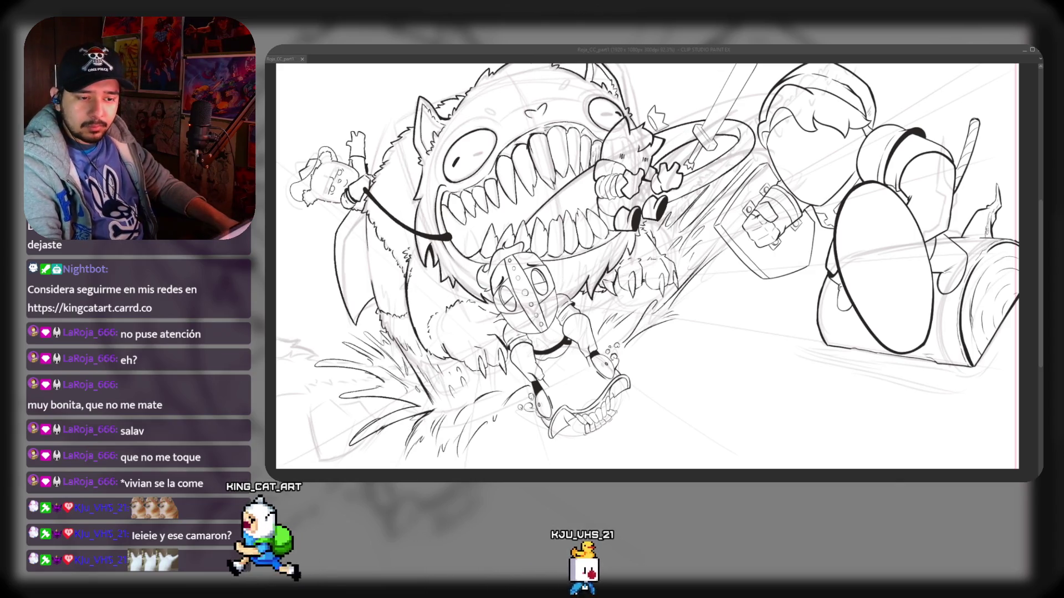
{"action": "key", "text": "ctrl+z"}
{"action": "key", "text": "ctrl+y"}
{"action": "key", "text": "ctrl+z"}
{"action": "key", "text": "ctrl+y"}
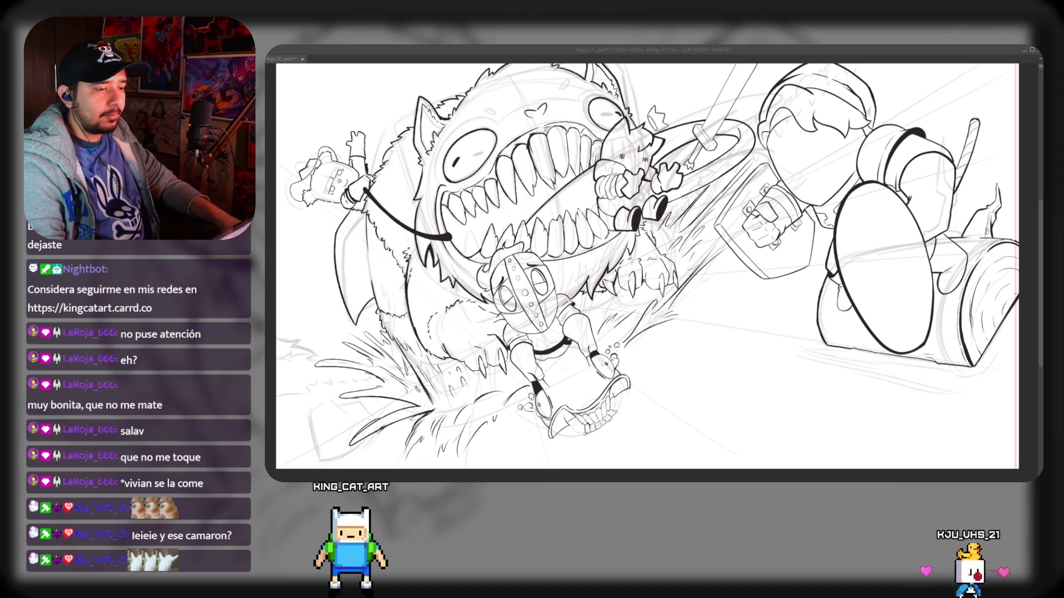
{"action": "left_click", "coordinate": [626, 166]}
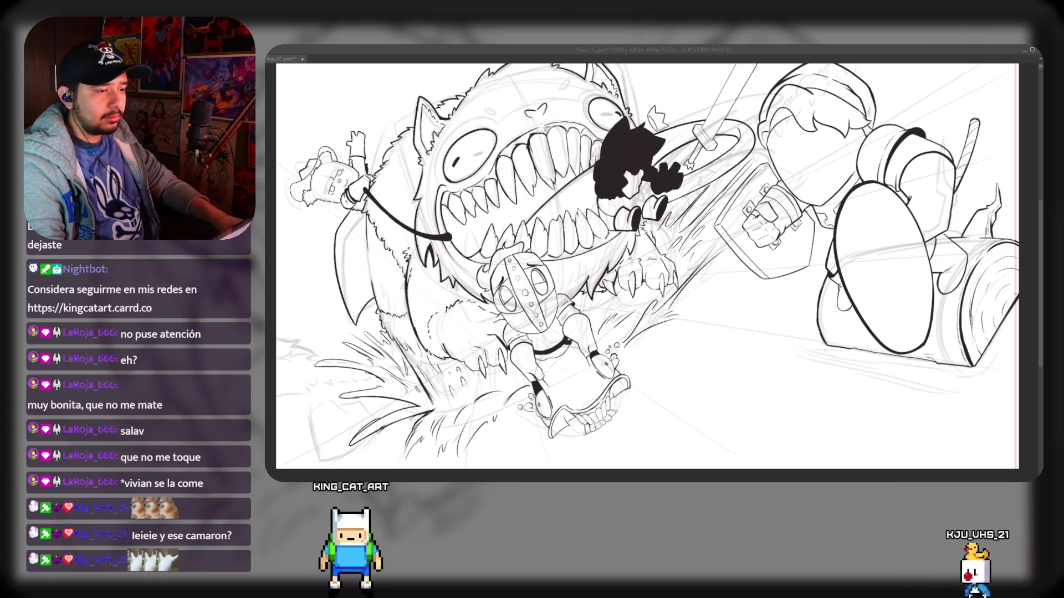
Undo the stray black fill, then fill the small character, its boots, sword, right attacker and knight magenta
{"action": "key", "text": "ctrl+z"}
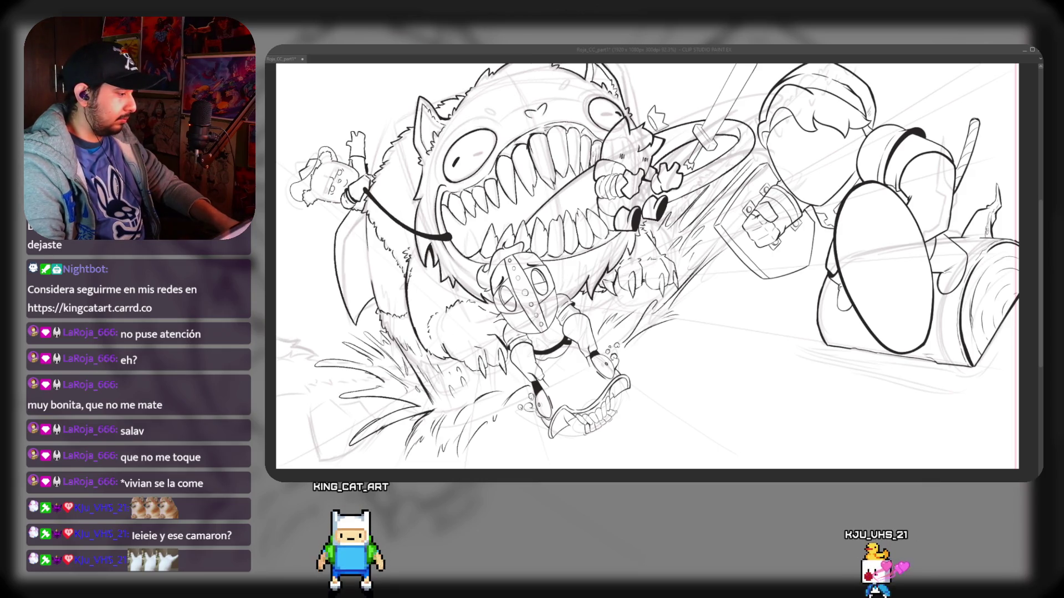
{"action": "left_click", "coordinate": [632, 155]}
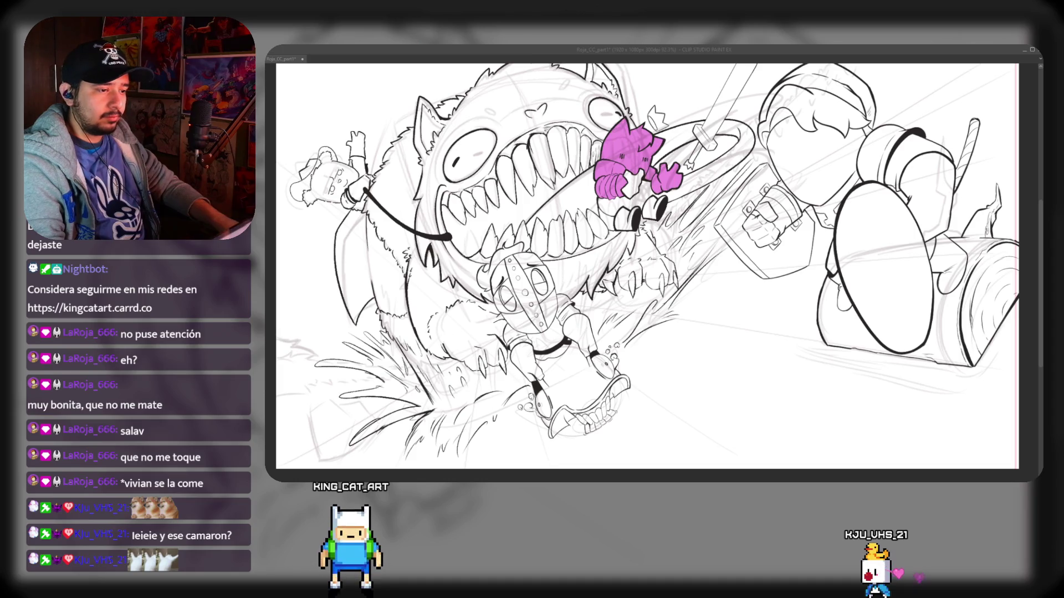
{"action": "left_click", "coordinate": [626, 219]}
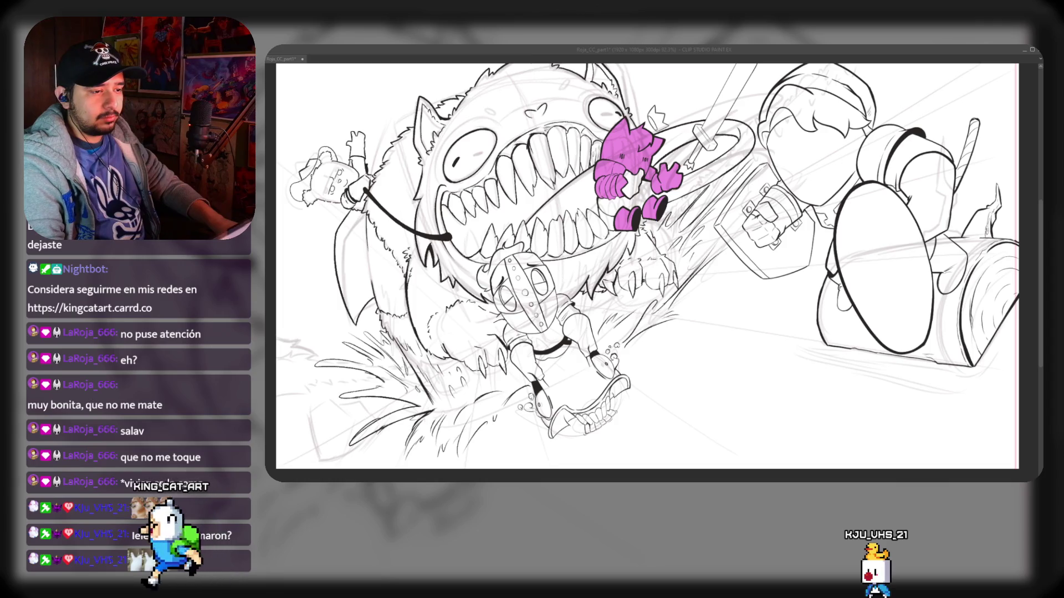
{"action": "left_click", "coordinate": [726, 95]}
{"action": "left_click", "coordinate": [881, 266]}
{"action": "left_click", "coordinate": [548, 355]}
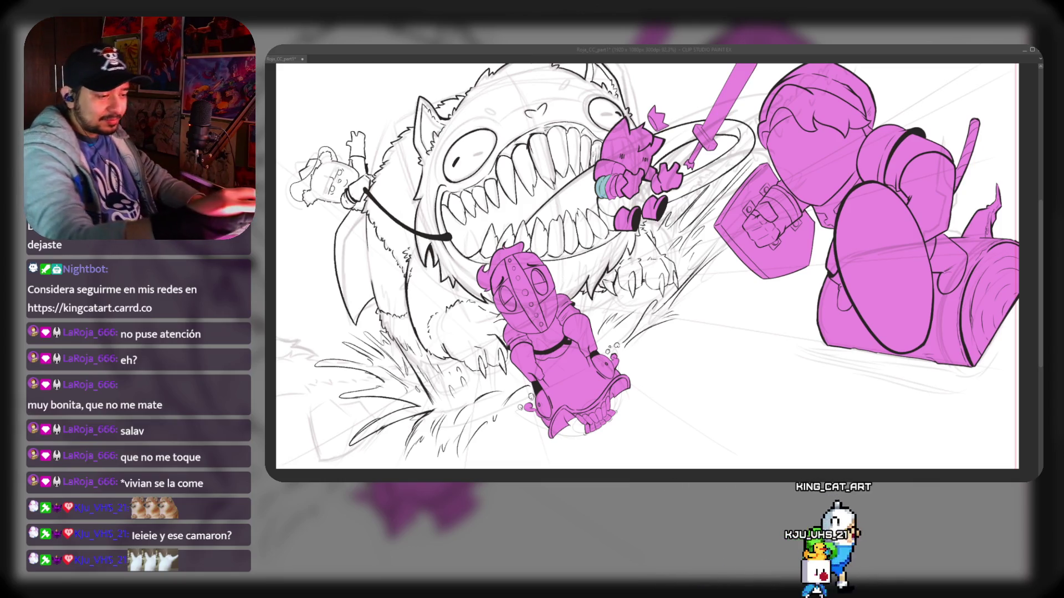
Paint the small figure's bracelet teal, patch a gap beside it with pink, and paint its hands black
{"action": "left_click_drag", "start_coordinate": [598, 182], "coordinate": [608, 193]}
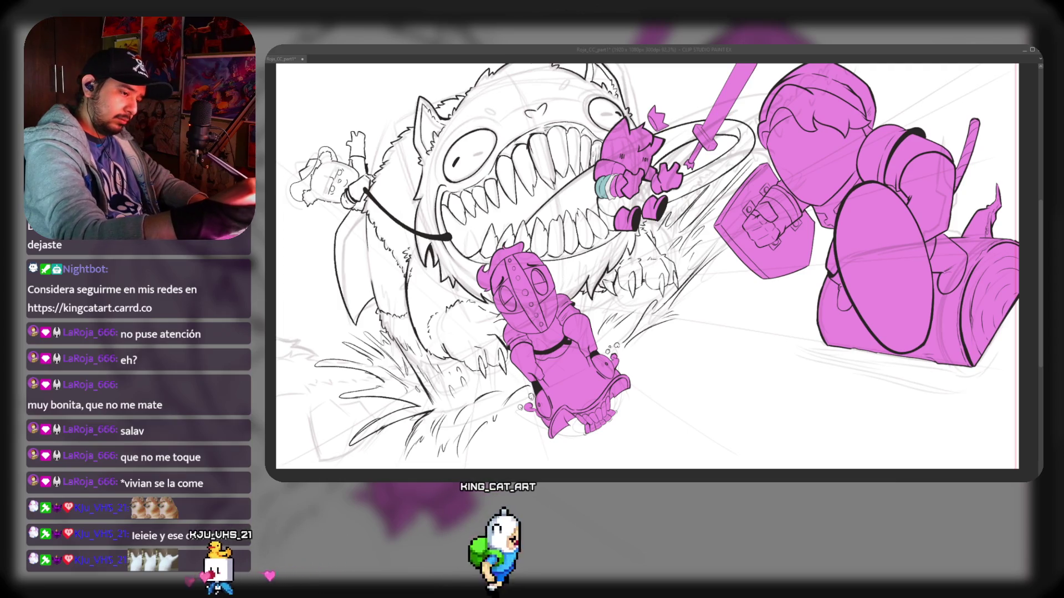
{"action": "left_click", "coordinate": [605, 168]}
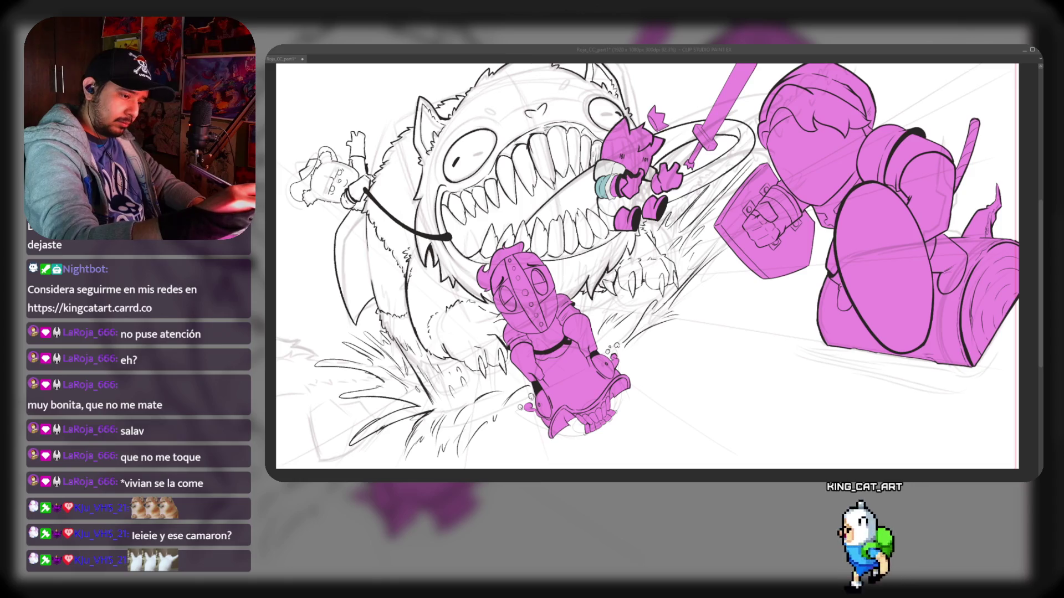
{"action": "left_click_drag", "start_coordinate": [619, 180], "coordinate": [636, 193]}
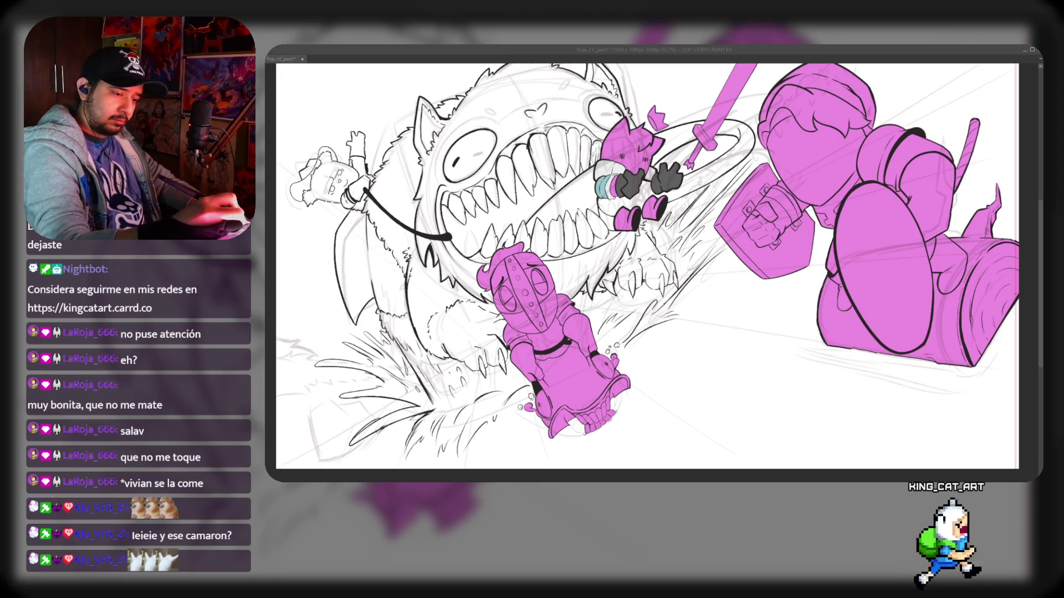
Fill both of the small figure's boots black and its crown yellow
{"action": "left_click", "coordinate": [654, 207]}
{"action": "left_click", "coordinate": [626, 217]}
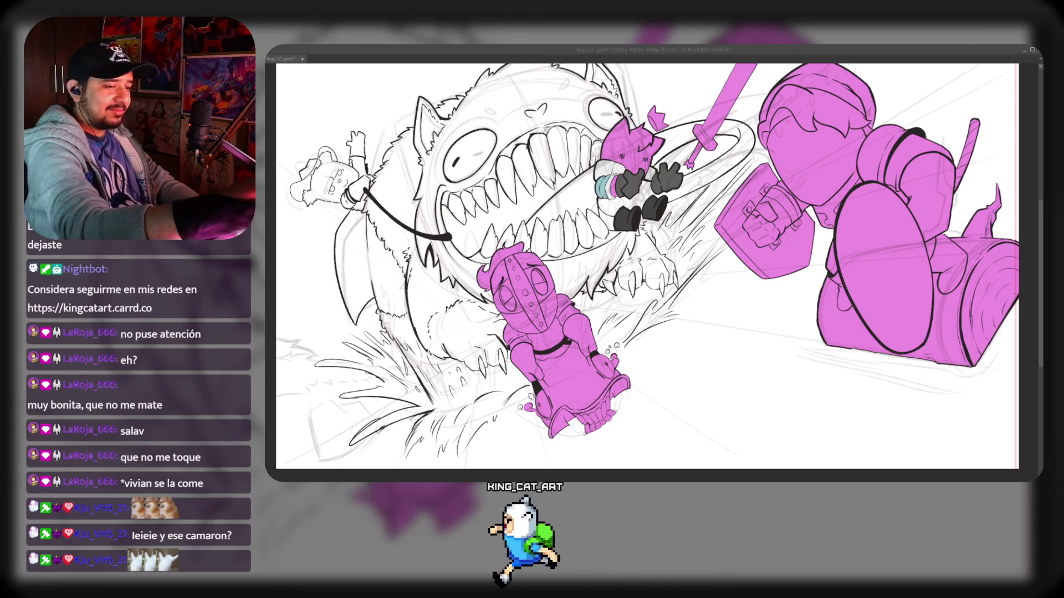
{"action": "left_click", "coordinate": [656, 118]}
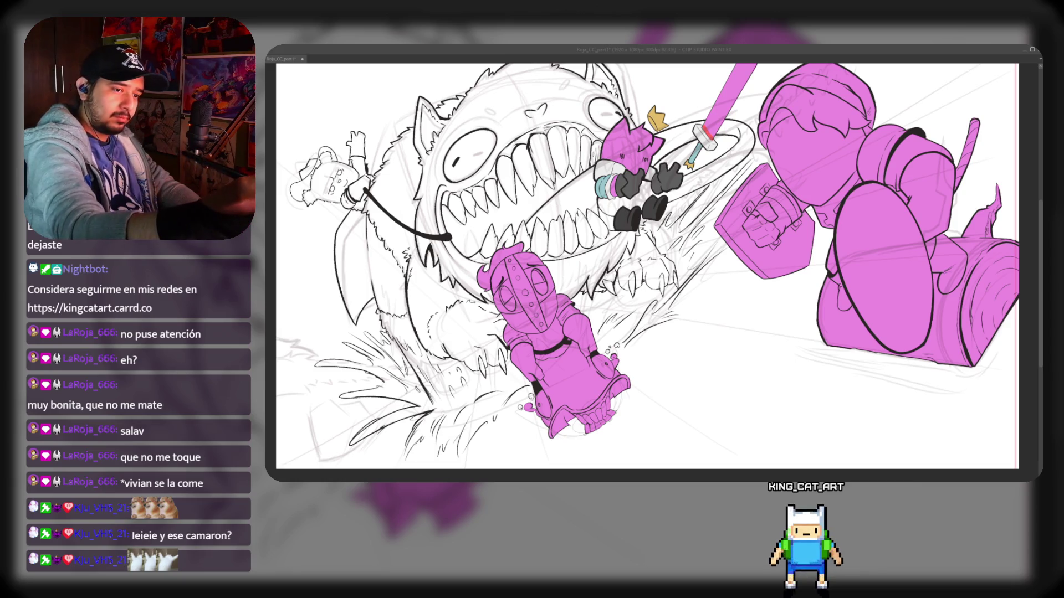
Brush red over the long staff at the top of the scene on the flats layer
{"action": "left_click_drag", "start_coordinate": [745, 69], "coordinate": [709, 125]}
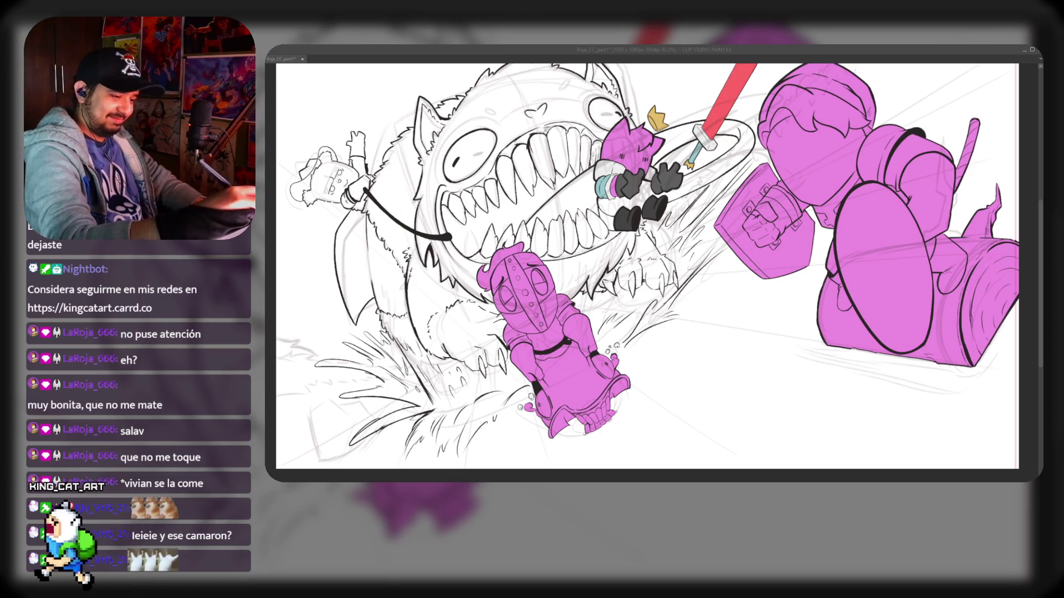
Colour the kneeling knight's foot orange-red and lower clothing brown, then darken the skirt
{"action": "left_click_drag", "start_coordinate": [545, 430], "coordinate": [551, 435]}
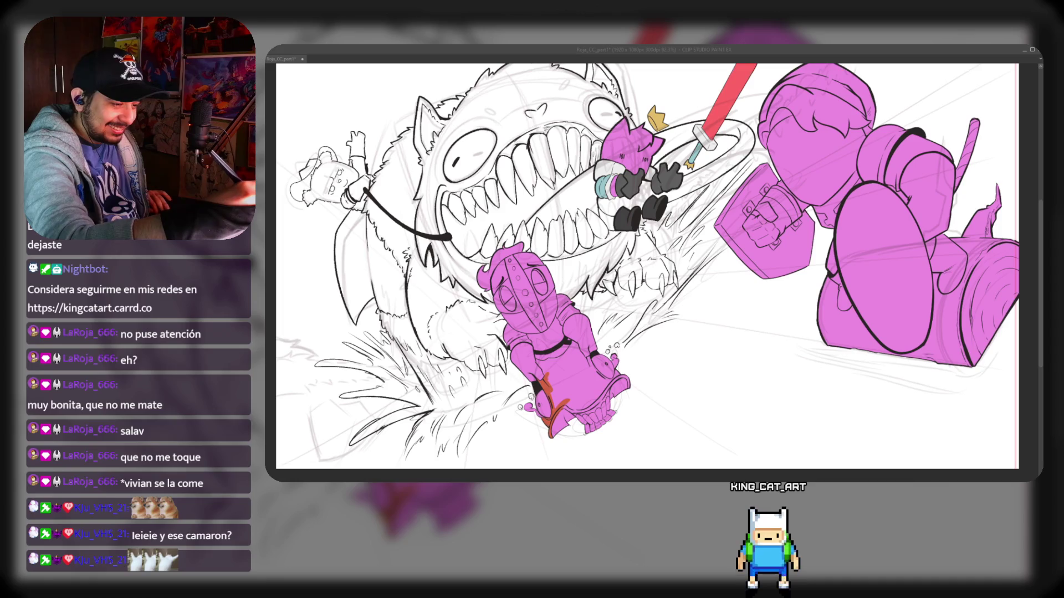
{"action": "left_click_drag", "start_coordinate": [549, 413], "coordinate": [598, 408]}
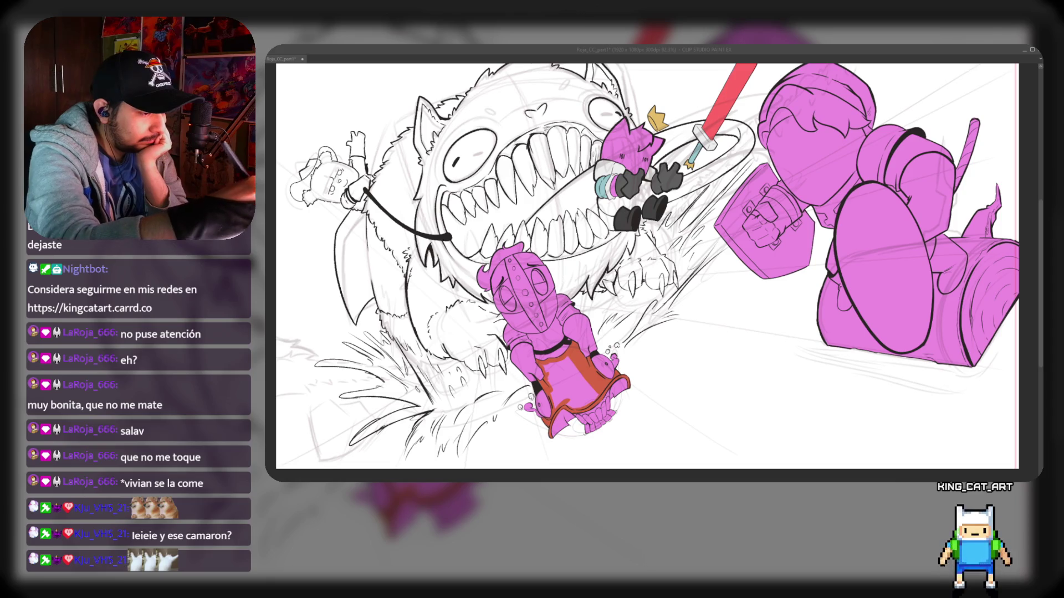
{"action": "left_click", "coordinate": [570, 382]}
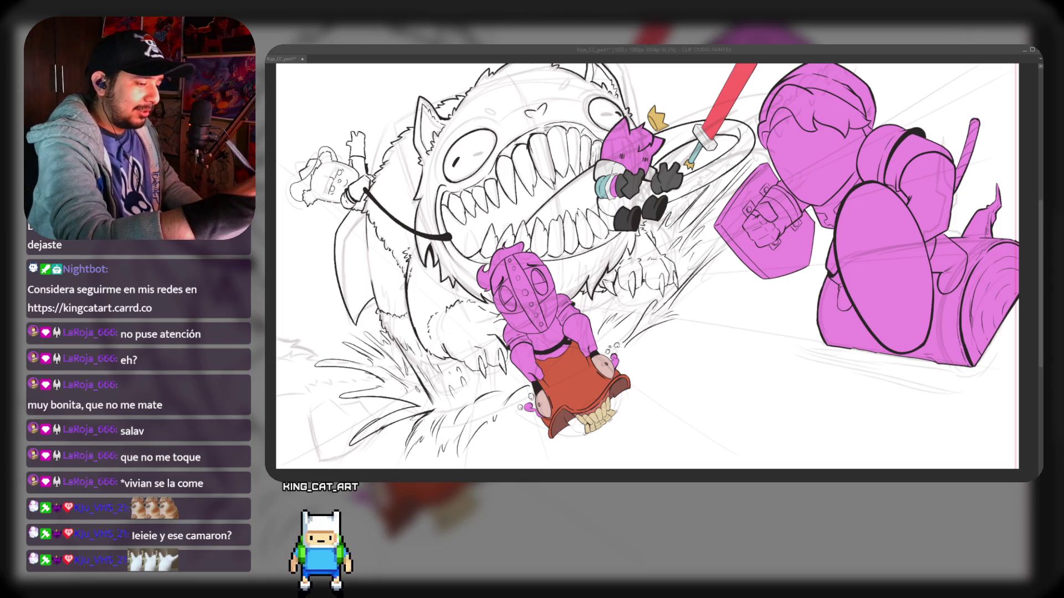
Turn the small splash by the skirt light blue and fill the ground under the characters pale green
{"action": "left_click", "coordinate": [526, 407]}
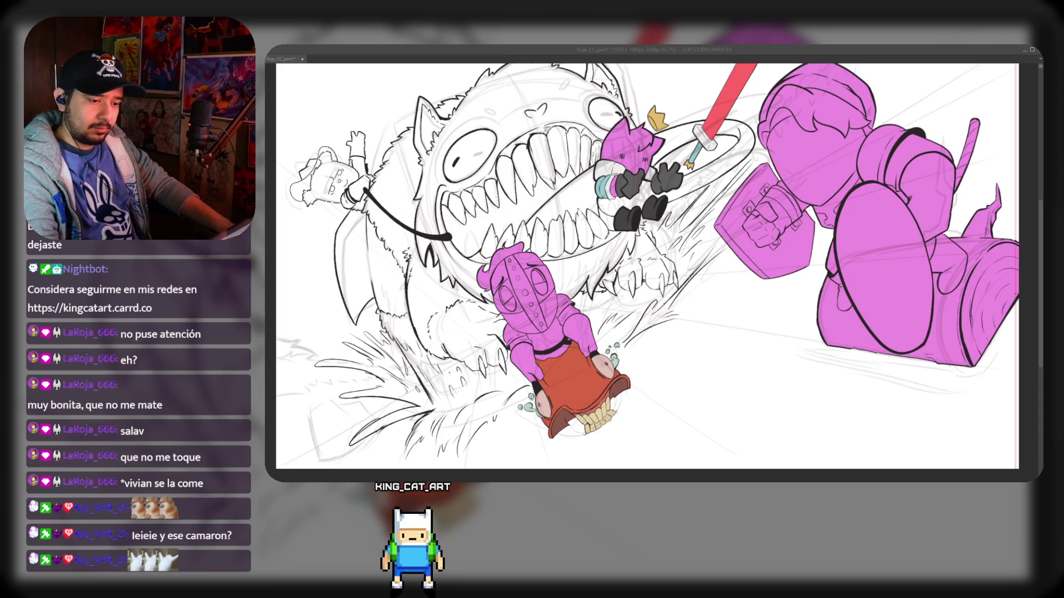
{"action": "key", "text": "alt+BackSpace"}
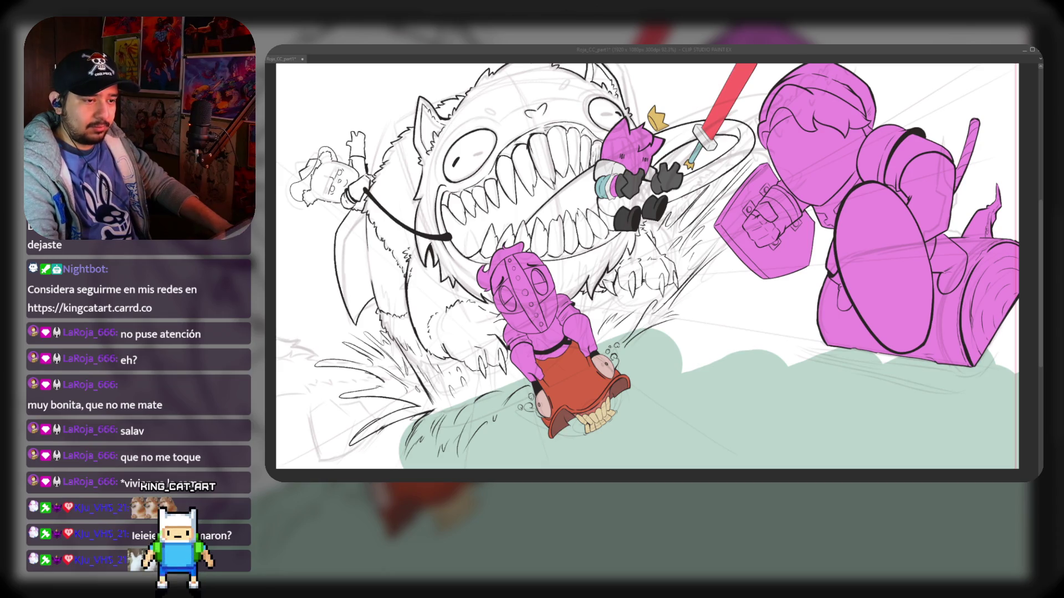
Extend the green ground diagonally across the lower right and fill the sky above it teal
{"action": "key", "text": "ctrl+z"}
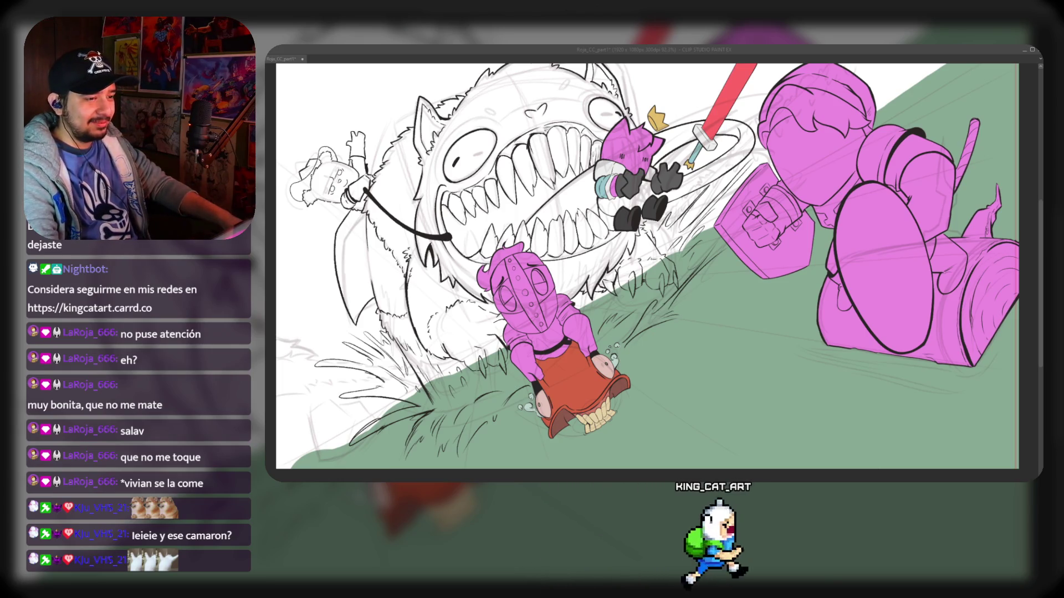
{"action": "left_click", "coordinate": [388, 250]}
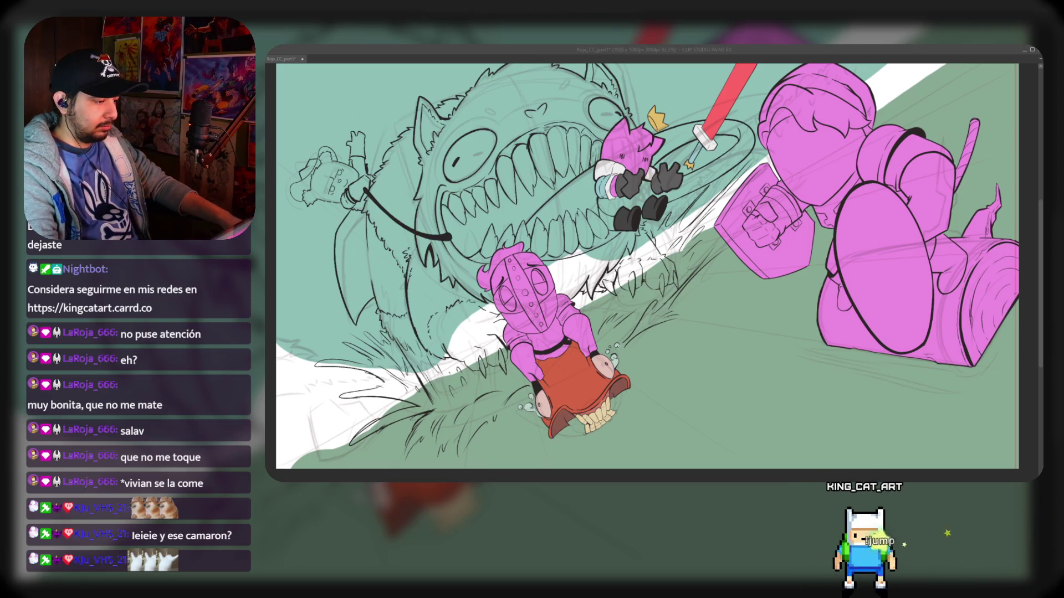
Fill the leftover white band between sky and ground, including the wedge at the left edge
{"action": "key", "text": "ctrl+z"}
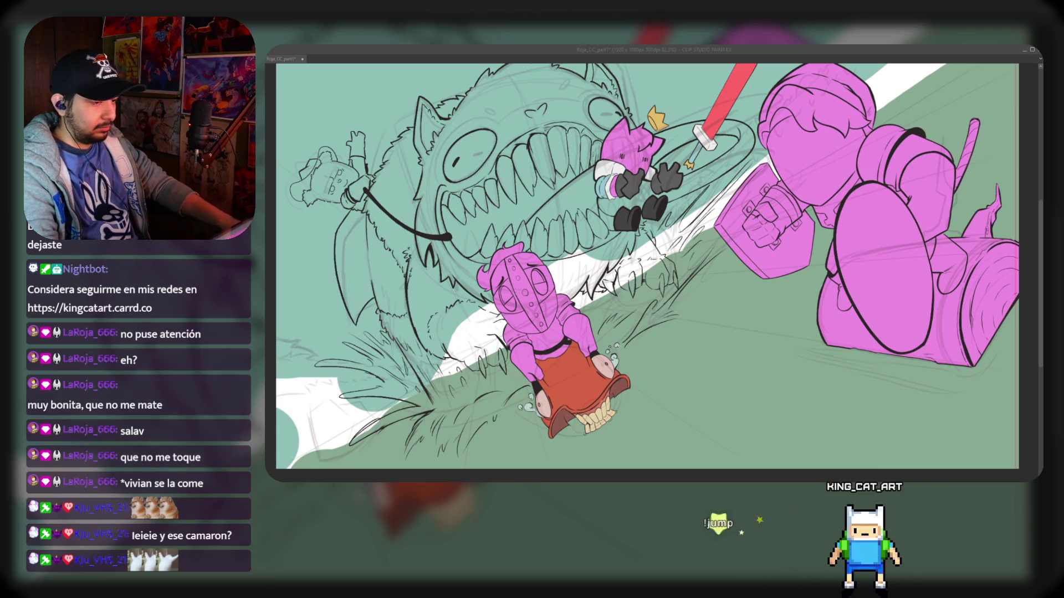
{"action": "key", "text": "ctrl+z"}
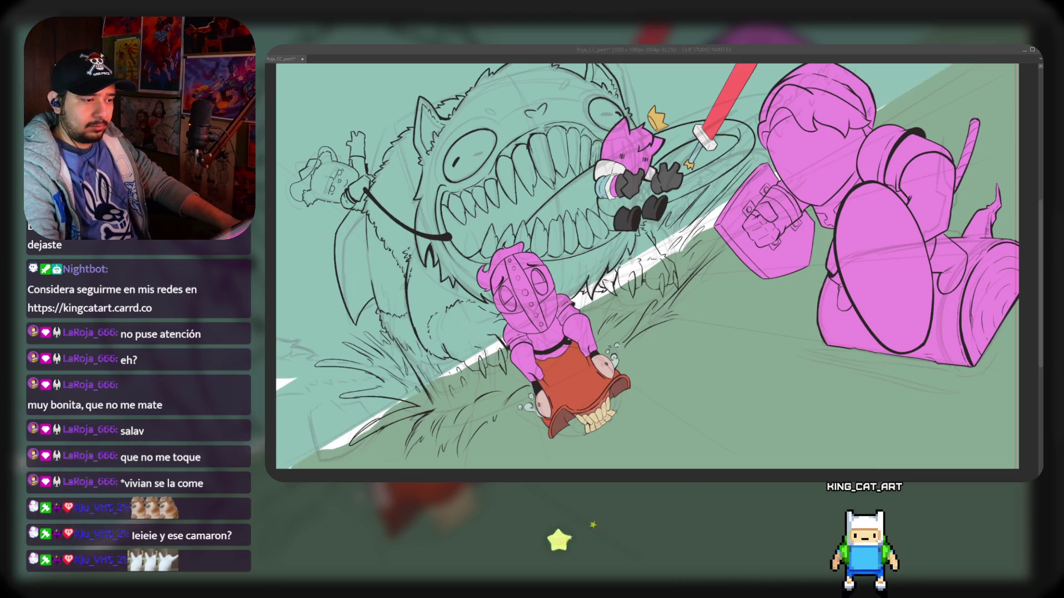
{"action": "key", "text": "ctrl+z"}
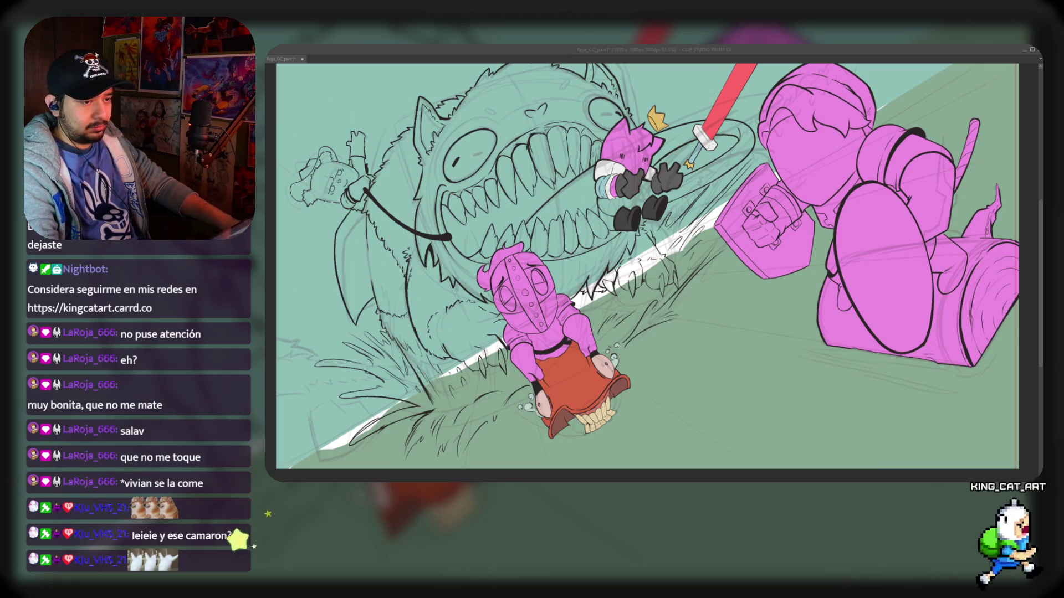
{"action": "key", "text": "ctrl+z"}
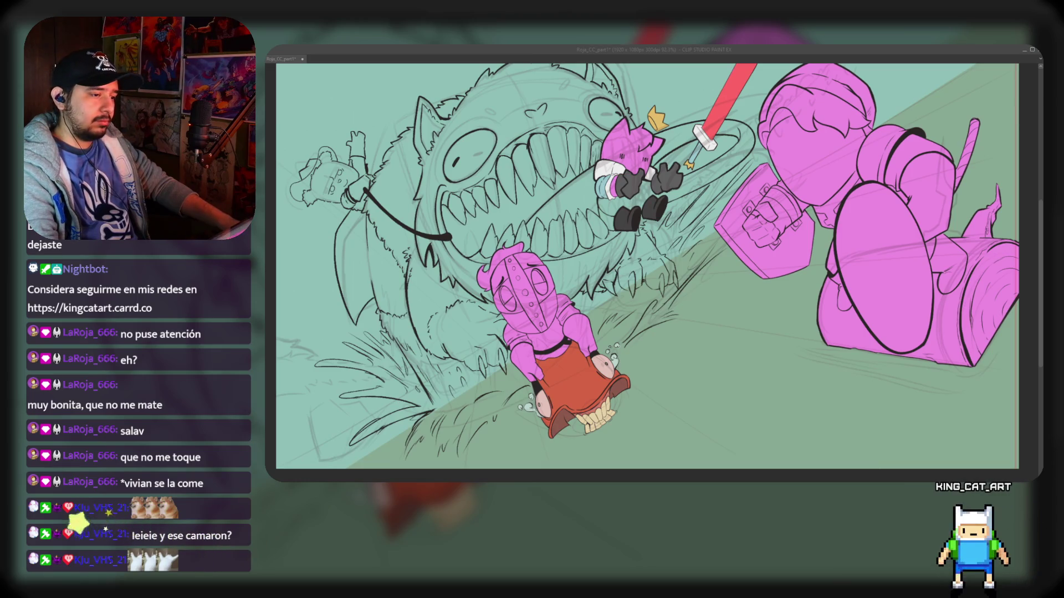